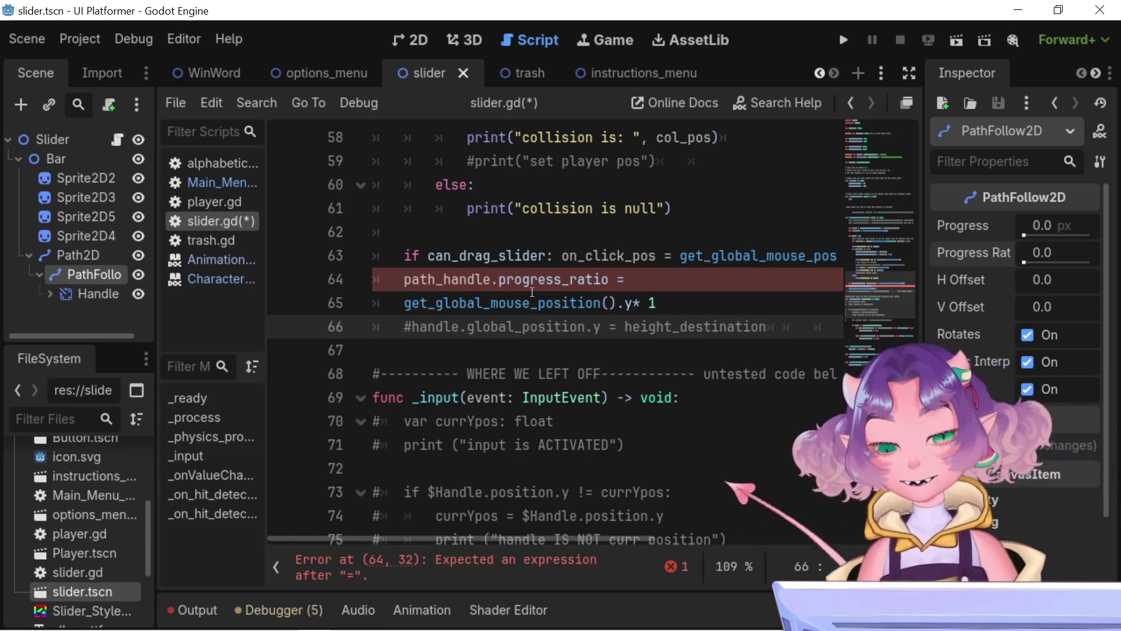
# Step: Inspect the unfinished progress_ratio assignment on line 64 and the reported parser error
pyautogui.click(647, 282)
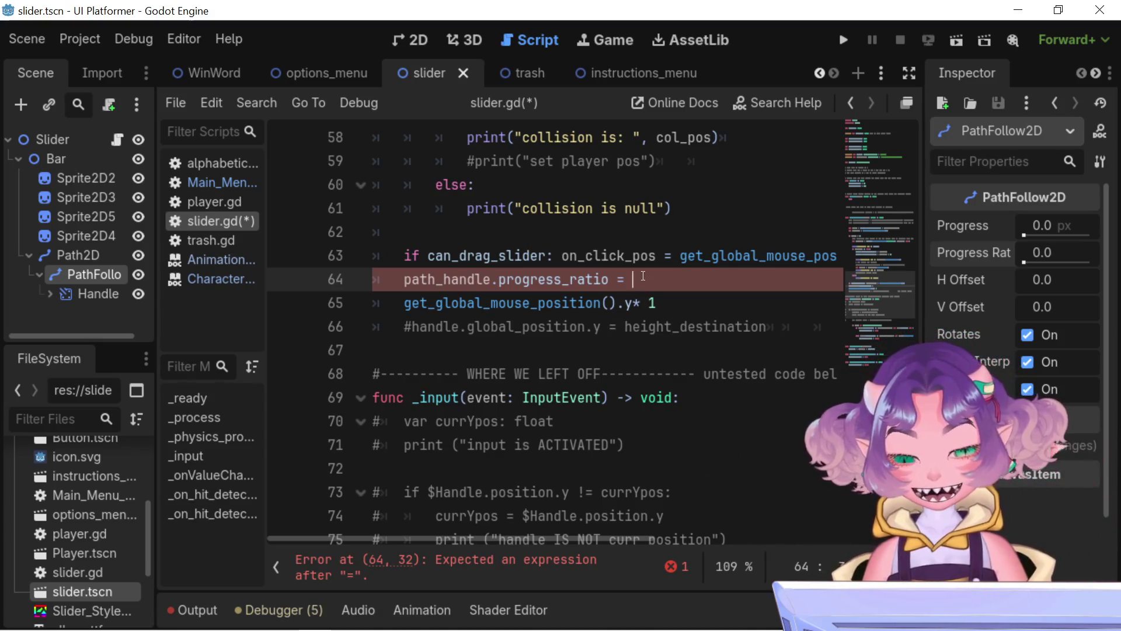
pyautogui.moveTo(630, 279)
pyautogui.mouseDown()
pyautogui.moveTo(474, 281)
pyautogui.moveTo(621, 279)
pyautogui.mouseUp()
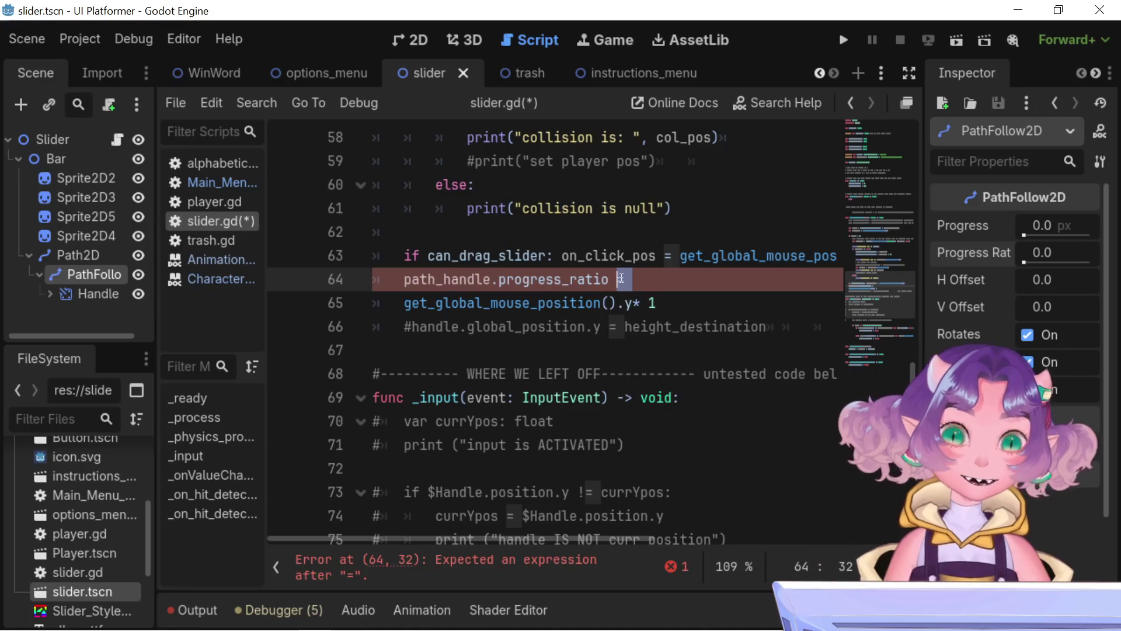
pyautogui.moveTo(630, 280); pyautogui.dragTo(490, 271)
pyautogui.click(667, 287)
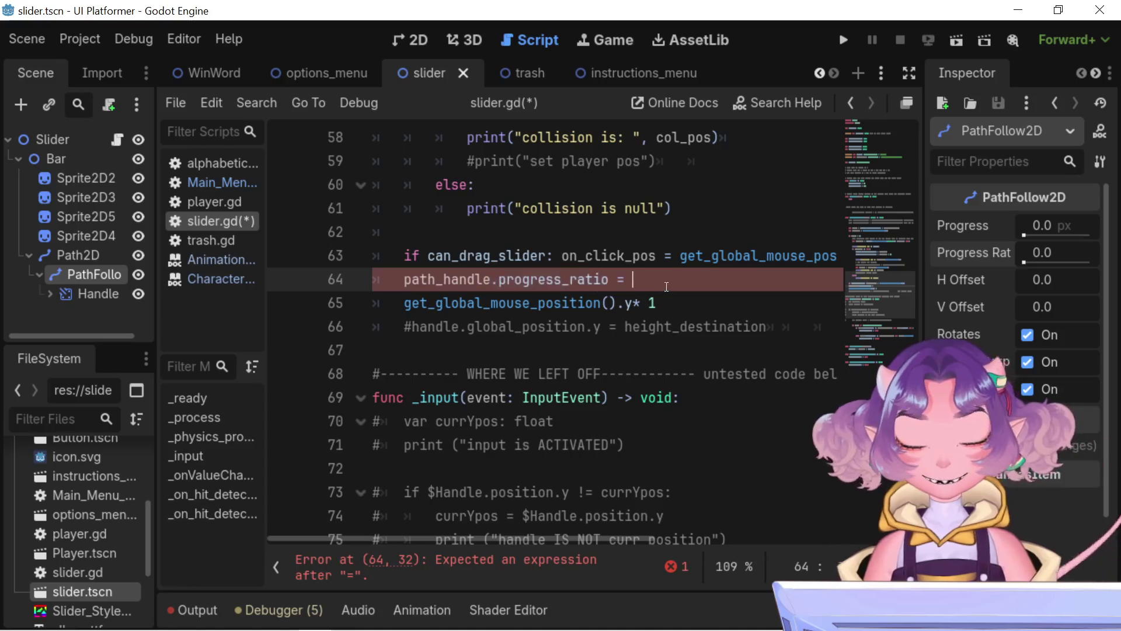
pyautogui.moveTo(464, 540); pyautogui.dragTo(481, 534)
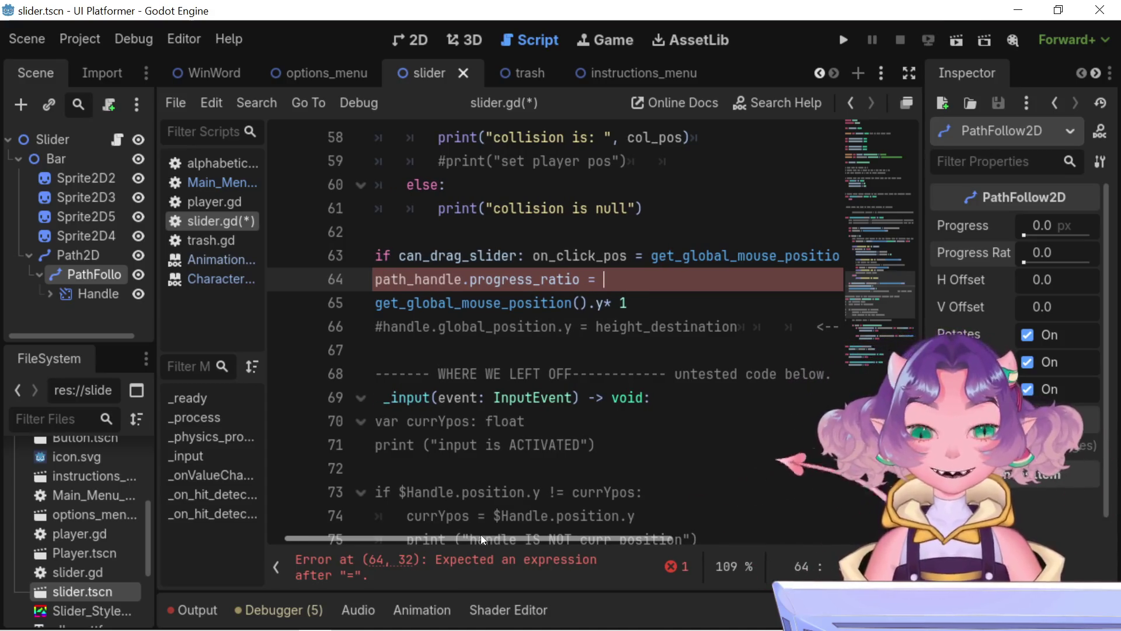
pyautogui.moveTo(482, 534)
pyautogui.mouseDown()
pyautogui.moveTo(555, 539)
pyautogui.moveTo(495, 530)
pyautogui.mouseUp()
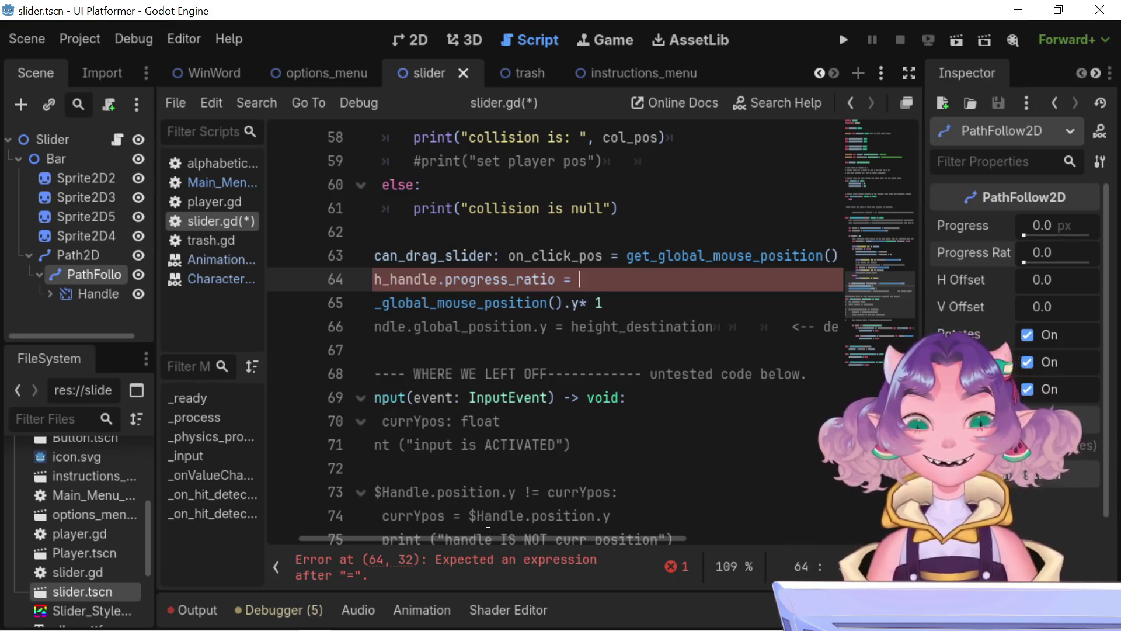
pyautogui.moveTo(607, 538)
pyautogui.mouseDown()
pyautogui.moveTo(786, 534)
pyautogui.moveTo(537, 564)
pyautogui.moveTo(765, 593)
pyautogui.moveTo(742, 595)
pyautogui.moveTo(759, 601)
pyautogui.moveTo(511, 586)
pyautogui.moveTo(539, 586)
pyautogui.moveTo(614, 500)
pyautogui.moveTo(674, 481)
pyautogui.moveTo(779, 498)
pyautogui.moveTo(752, 497)
pyautogui.moveTo(767, 500)
pyautogui.mouseUp()
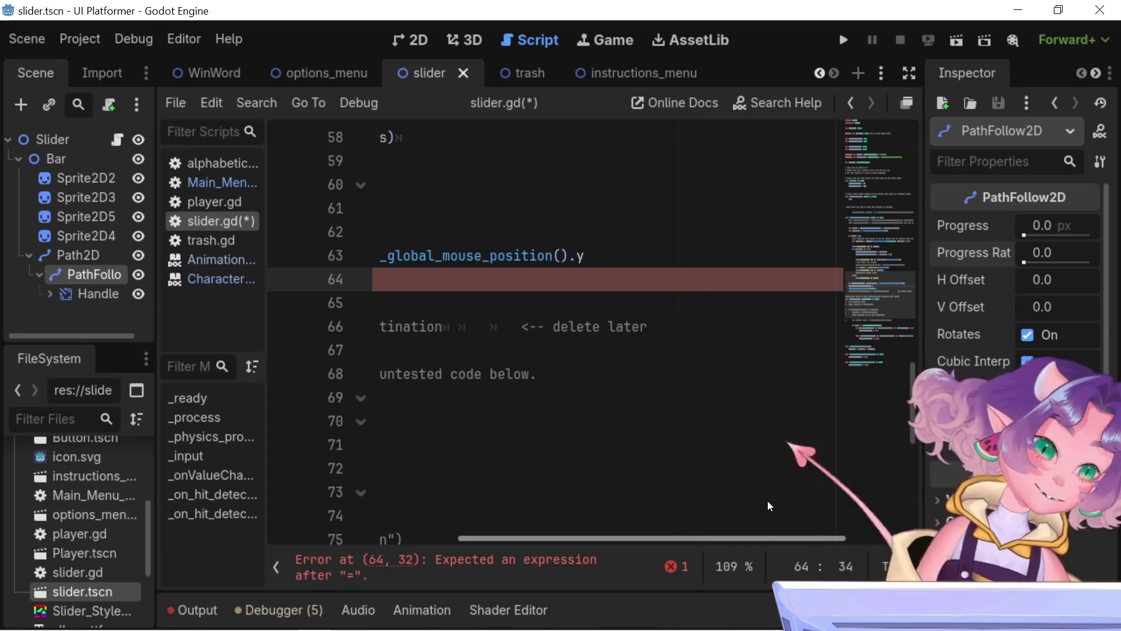
pyautogui.moveTo(767, 500); pyautogui.dragTo(489, 506)
pyautogui.hscroll(2, 588, 505)
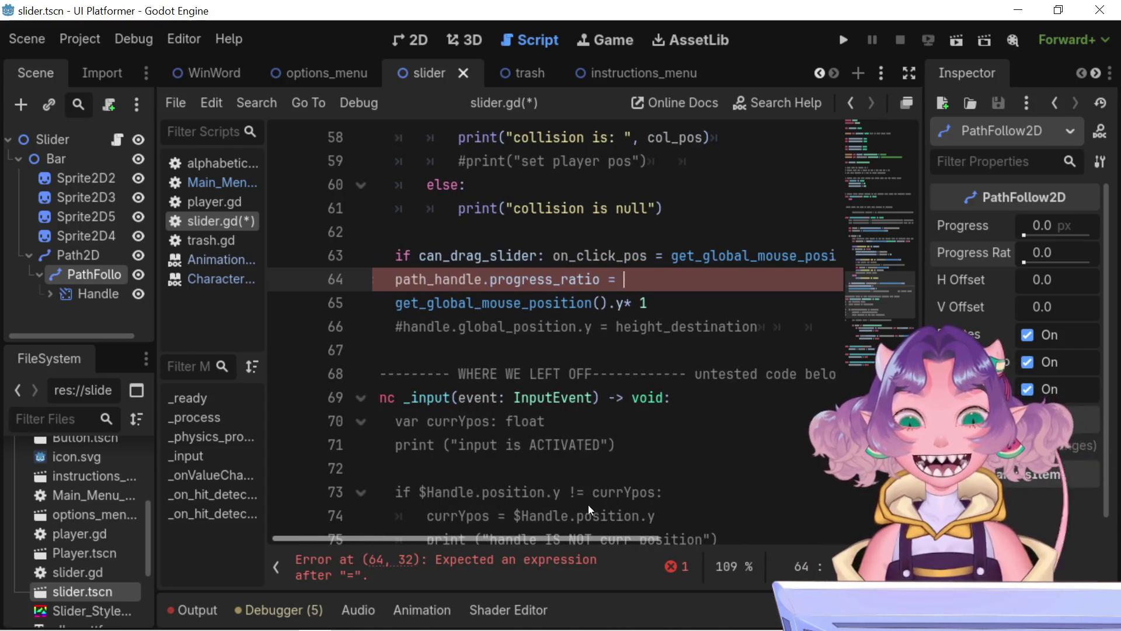
pyautogui.hscroll(2, 601, 507)
pyautogui.moveTo(647, 538)
pyautogui.mouseDown()
pyautogui.moveTo(793, 544)
pyautogui.moveTo(369, 514)
pyautogui.mouseUp()
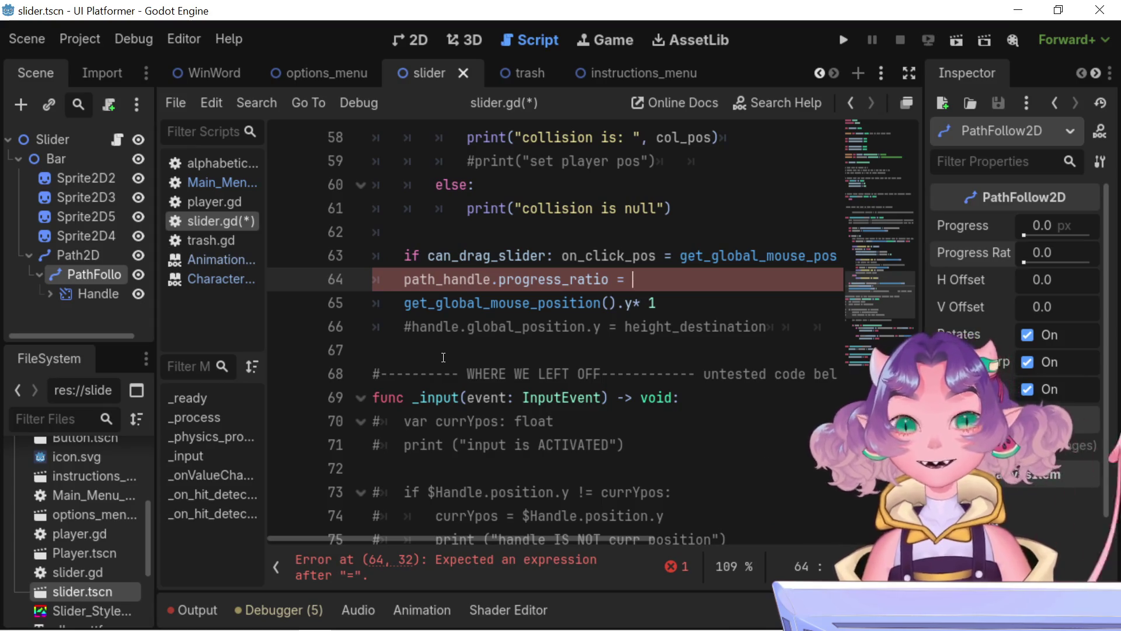
pyautogui.scroll(-1, 440, 409)
pyautogui.scroll(3, 439, 461)
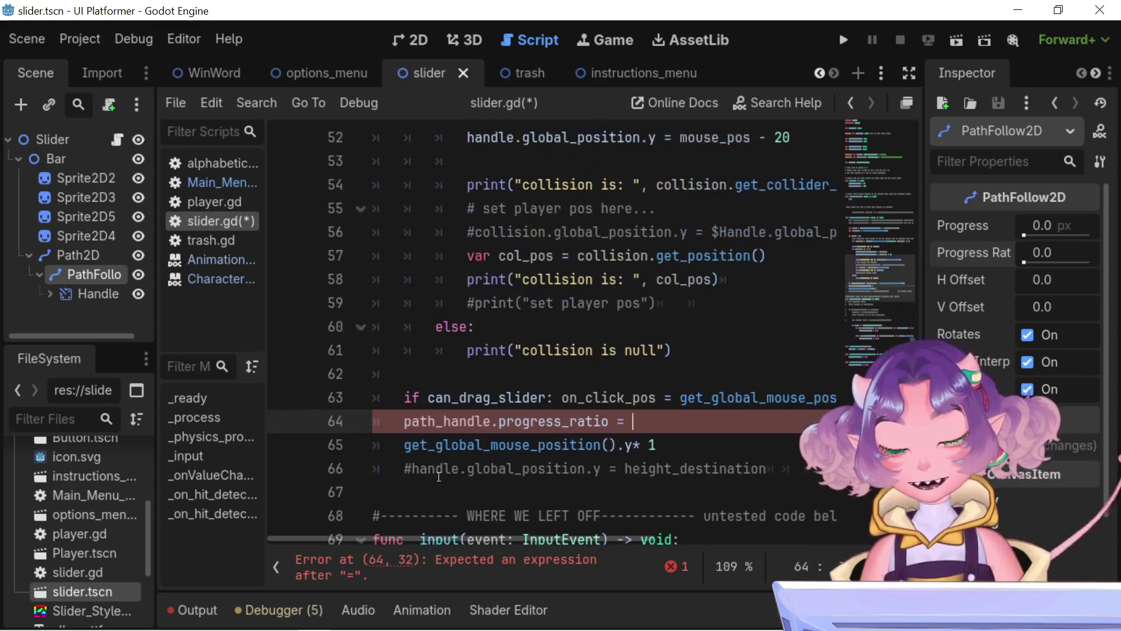
pyautogui.hscroll(2, 460, 537)
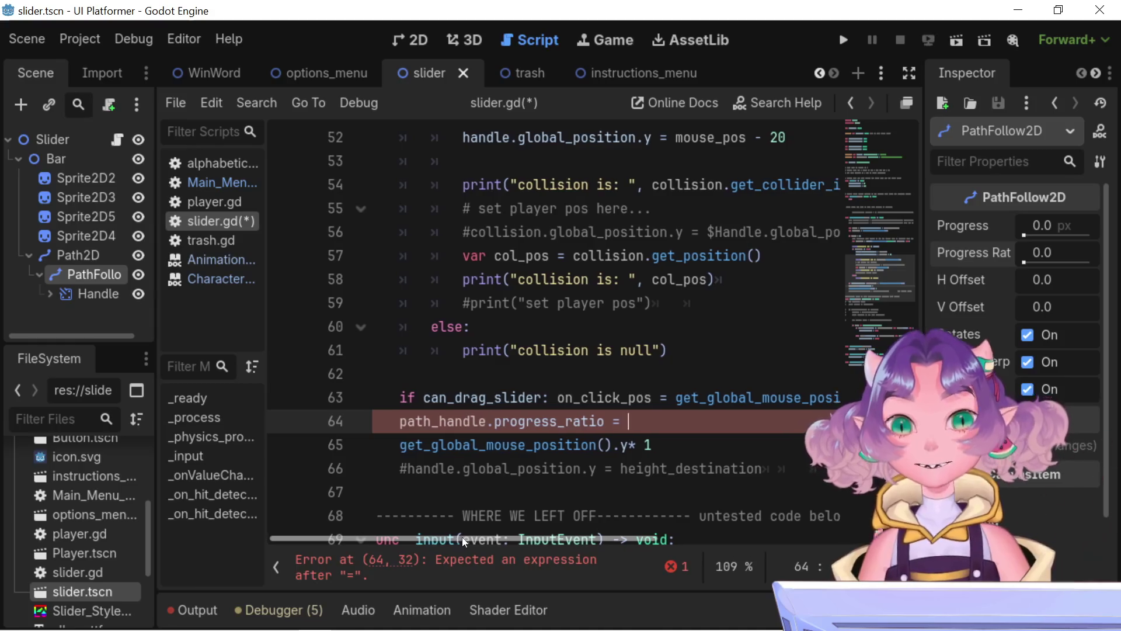
pyautogui.moveTo(461, 537); pyautogui.dragTo(436, 533)
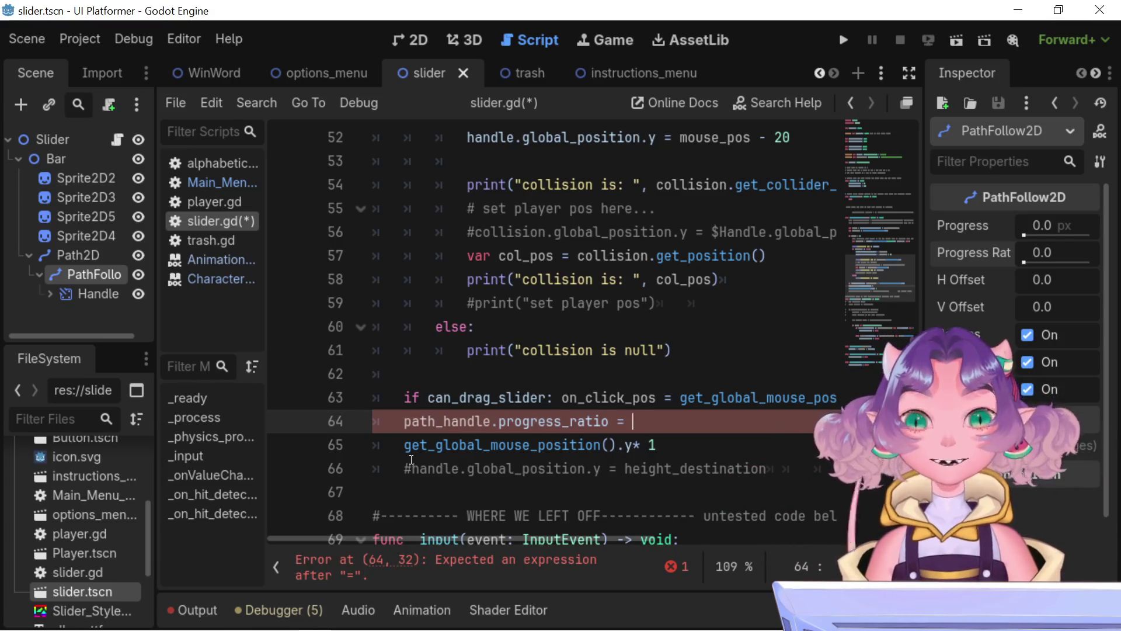
# Step: Re-examine line 64's dangling equals sign and its continuation on line 65 against the error
pyautogui.moveTo(404, 421)
pyautogui.mouseDown()
pyautogui.moveTo(361, 398)
pyautogui.moveTo(355, 371)
pyautogui.mouseUp()
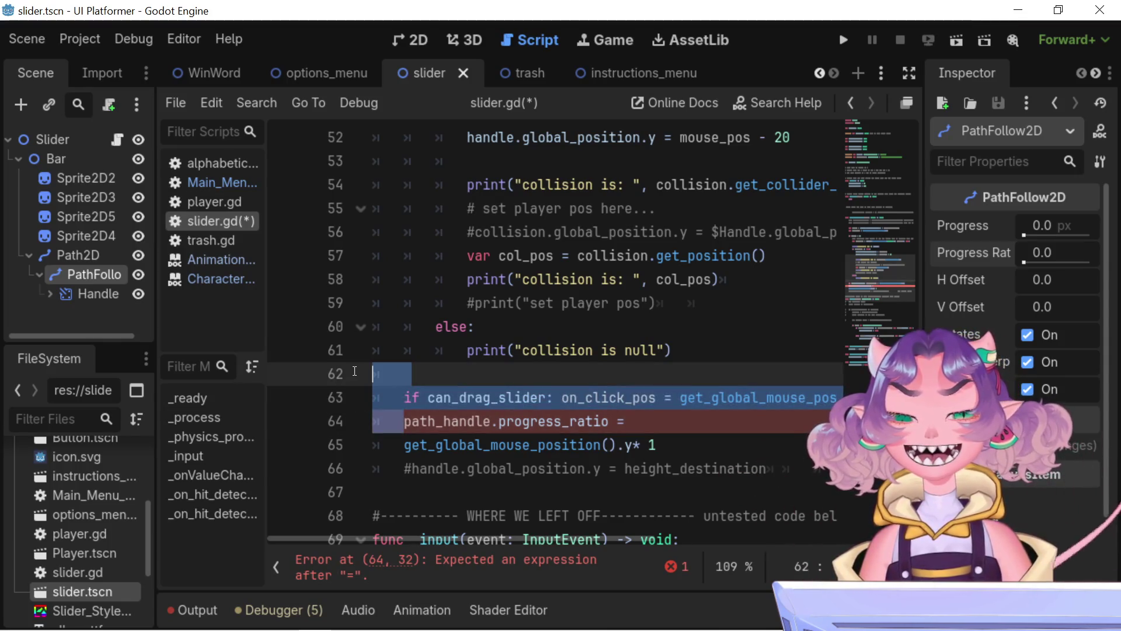
pyautogui.click(417, 372)
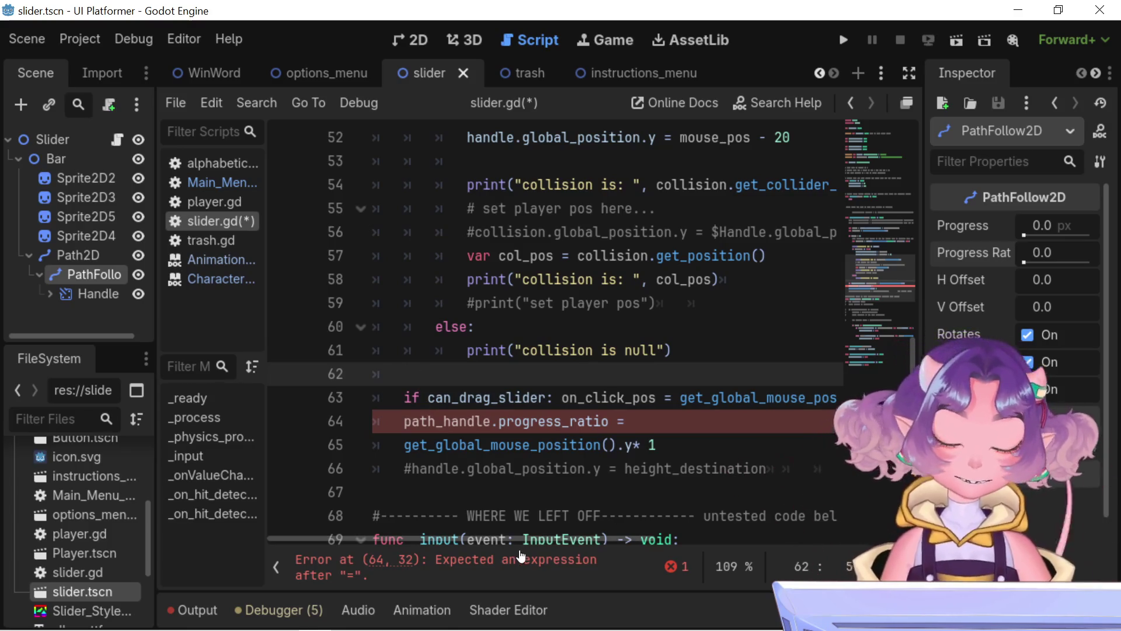
pyautogui.moveTo(499, 542); pyautogui.dragTo(504, 542)
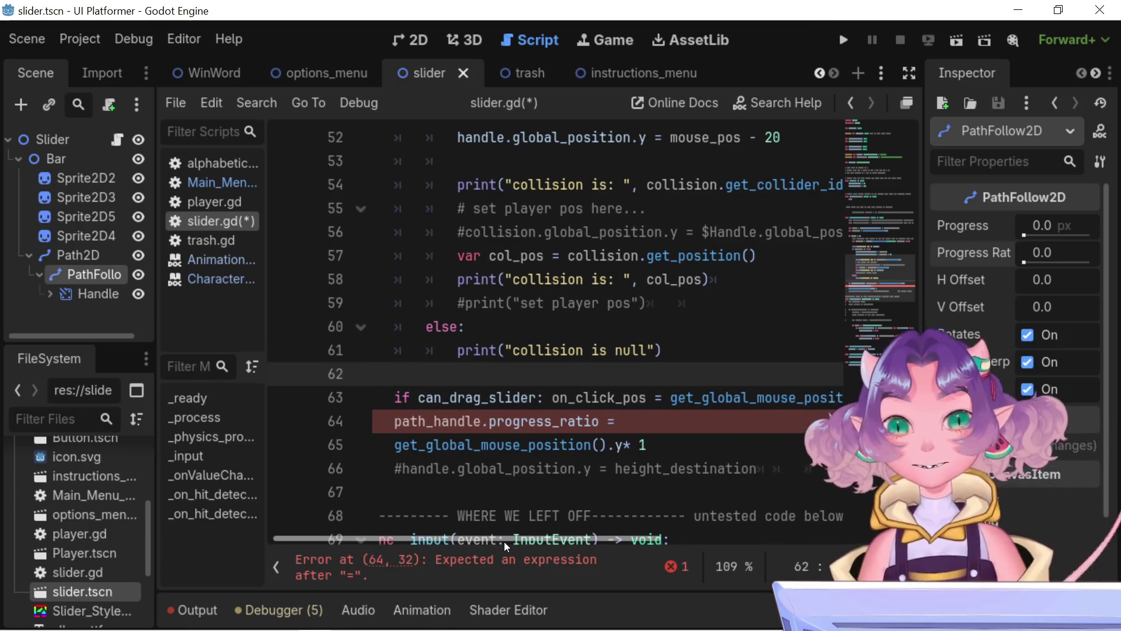
pyautogui.click(630, 418)
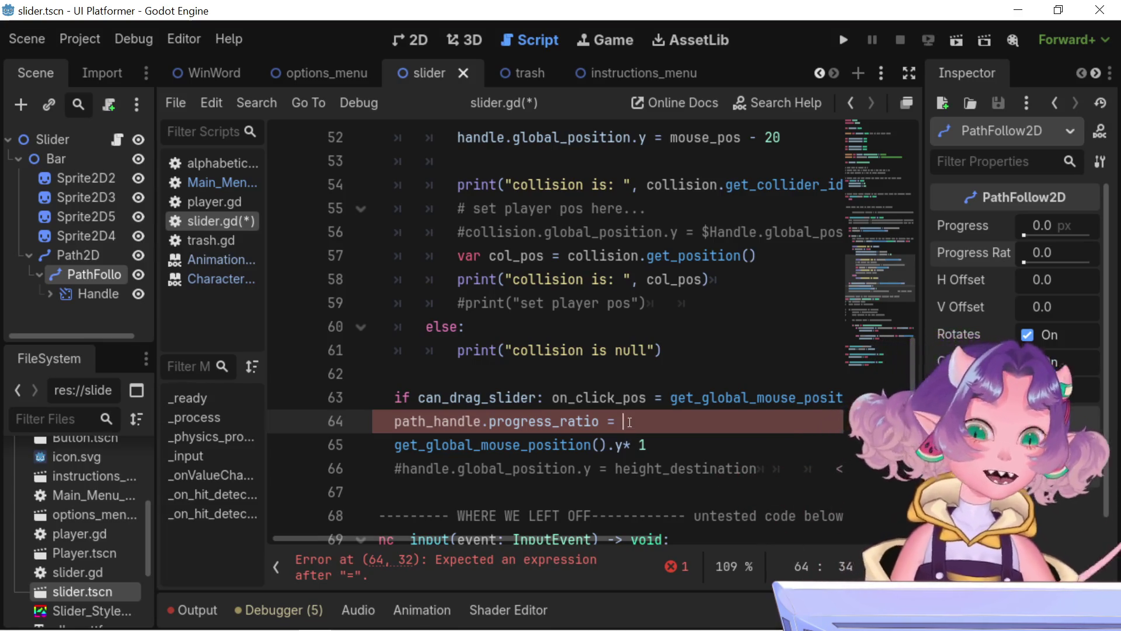
pyautogui.moveTo(622, 421); pyautogui.dragTo(600, 421)
pyautogui.click(624, 421)
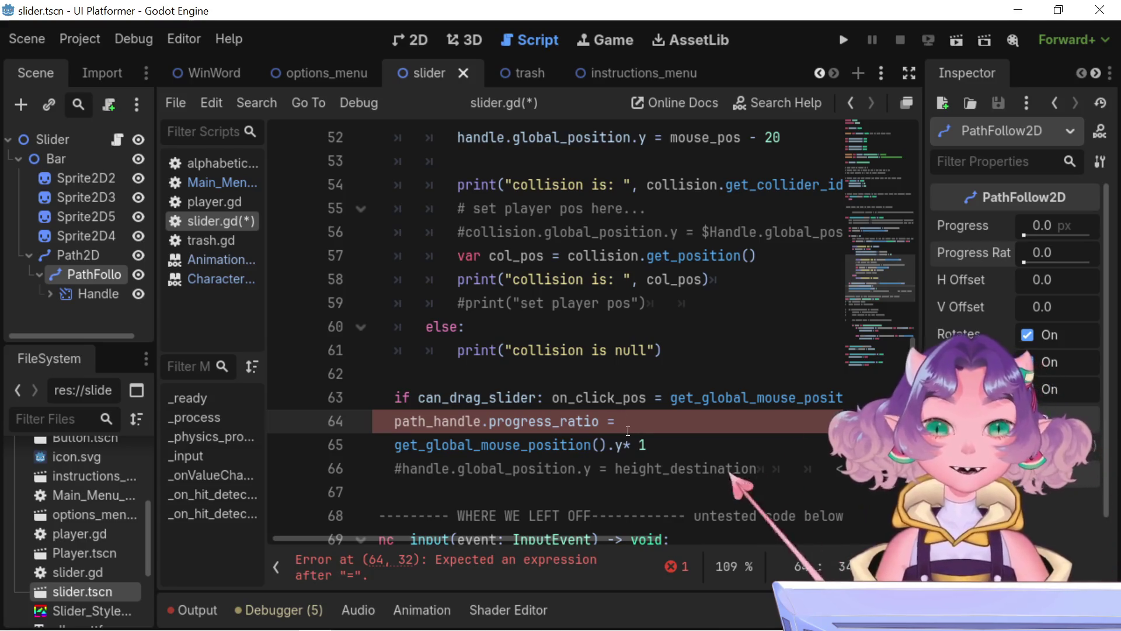
pyautogui.moveTo(561, 416)
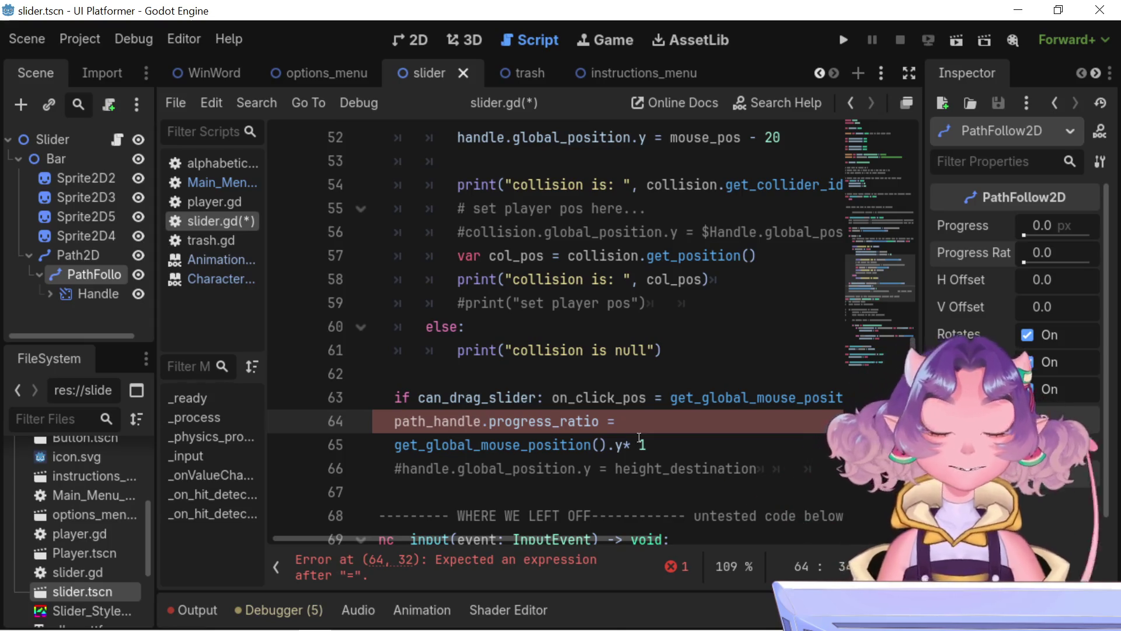
pyautogui.click(685, 445)
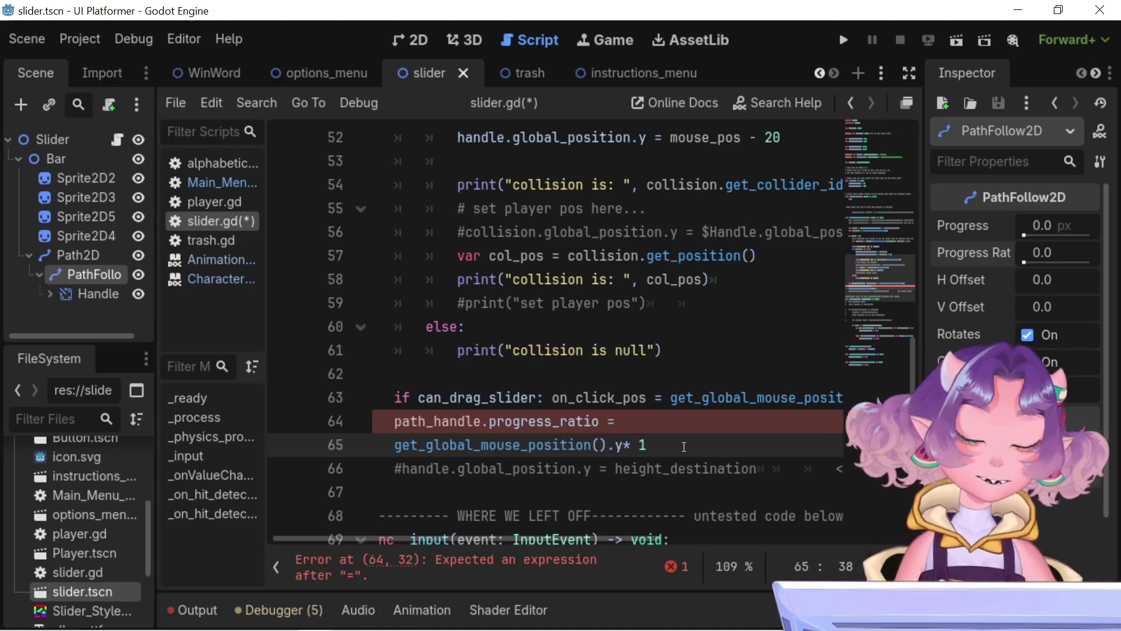
pyautogui.click(691, 416)
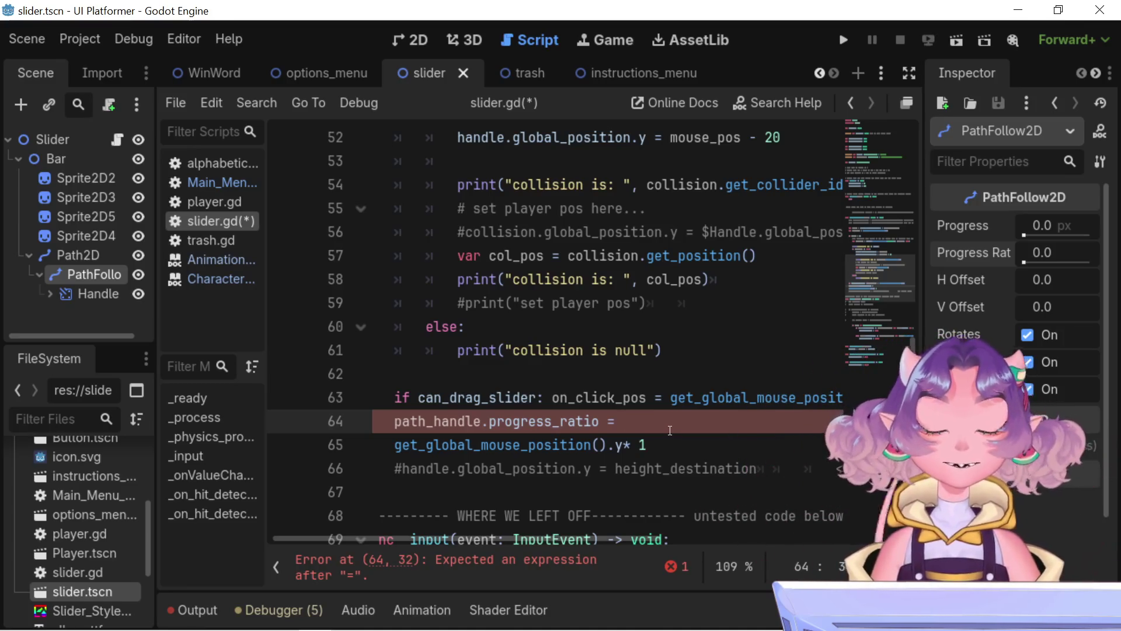
pyautogui.moveTo(597, 538); pyautogui.dragTo(590, 542)
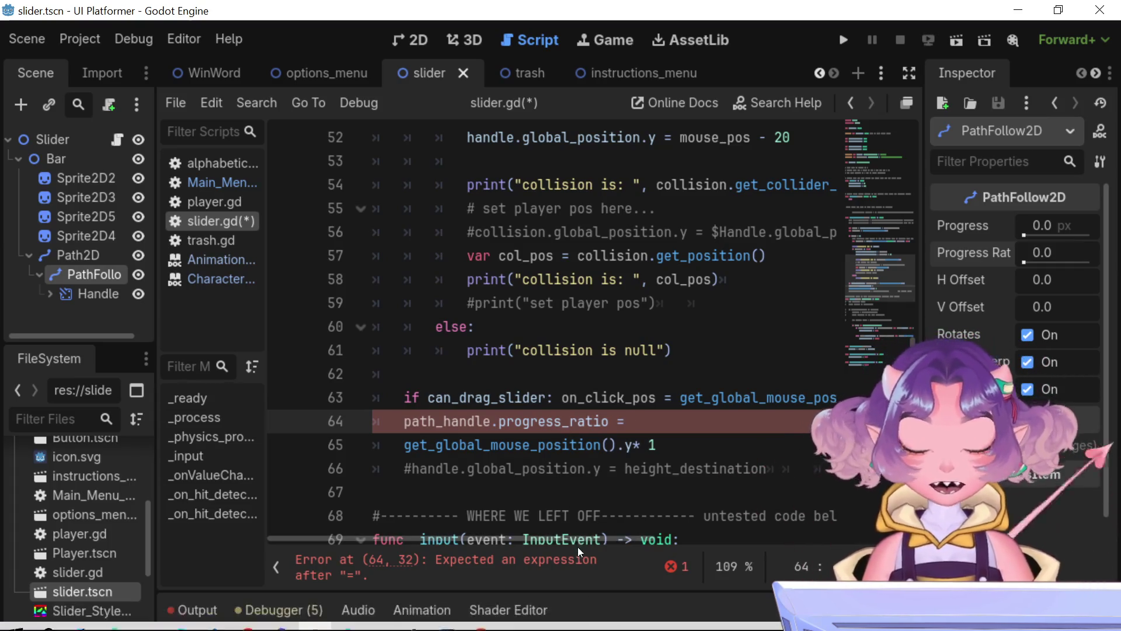
pyautogui.hscroll(3, 587, 541)
pyautogui.hscroll(10, 701, 508)
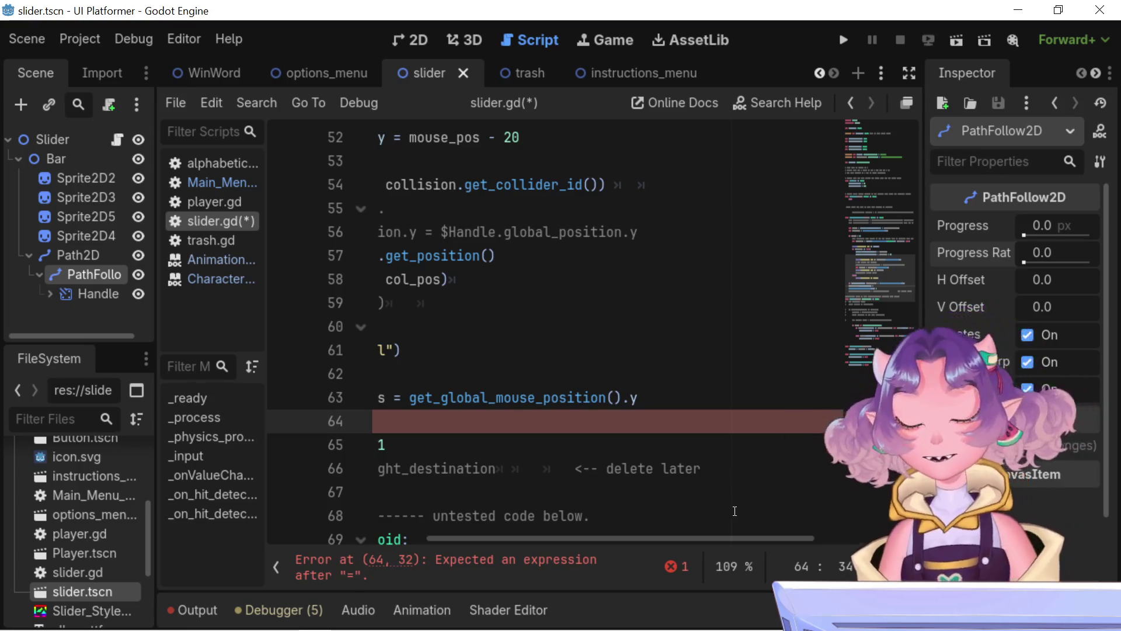
pyautogui.moveTo(729, 537); pyautogui.dragTo(507, 561)
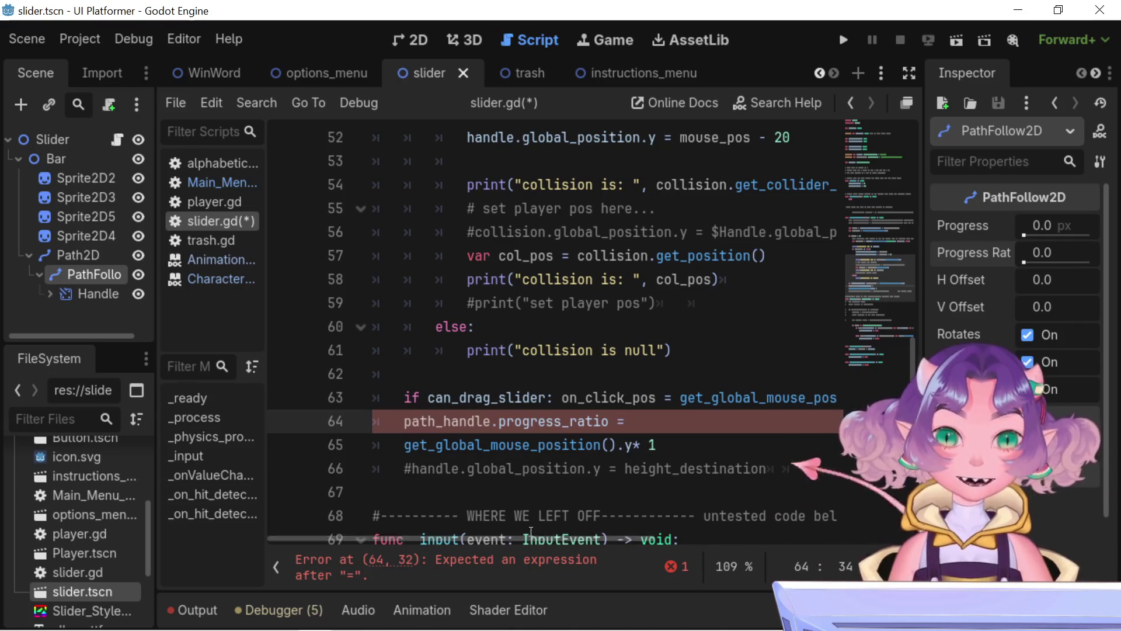
# Step: Delete the trailing '* 1' on line 65 and join that line onto line 64's assignment
pyautogui.moveTo(531, 531)
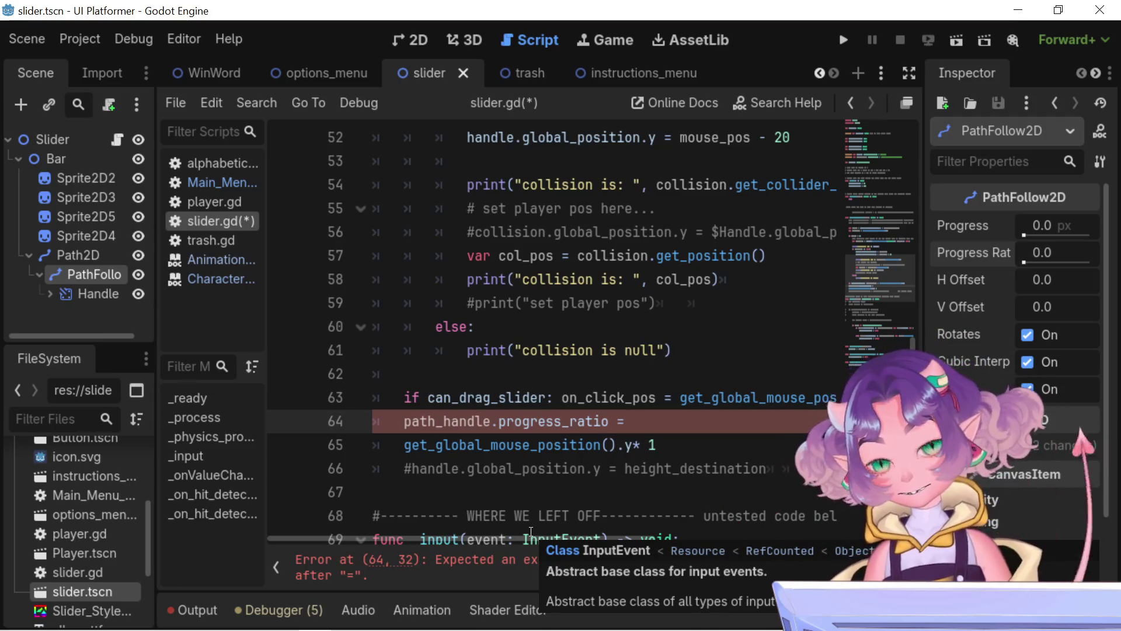
pyautogui.click(439, 529)
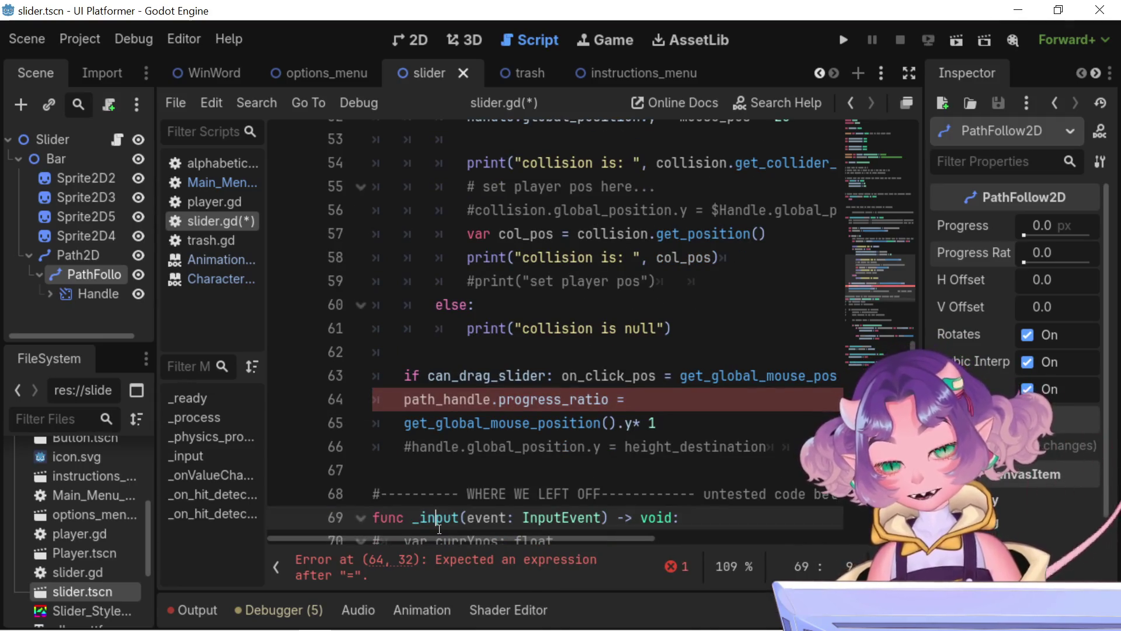
pyautogui.click(425, 409)
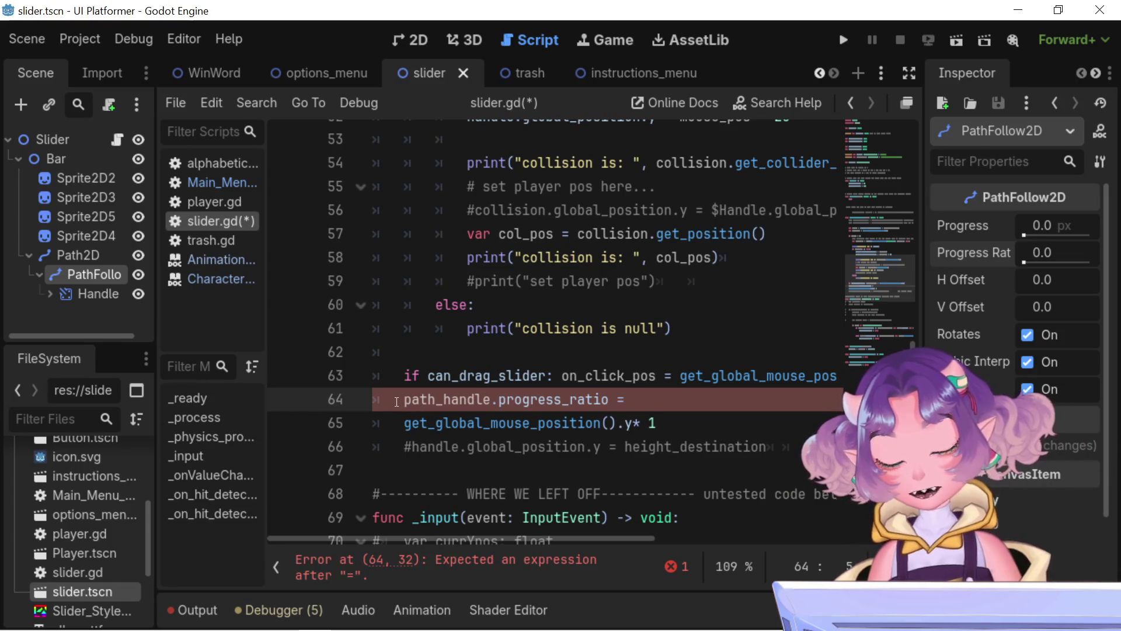
pyautogui.click(410, 420)
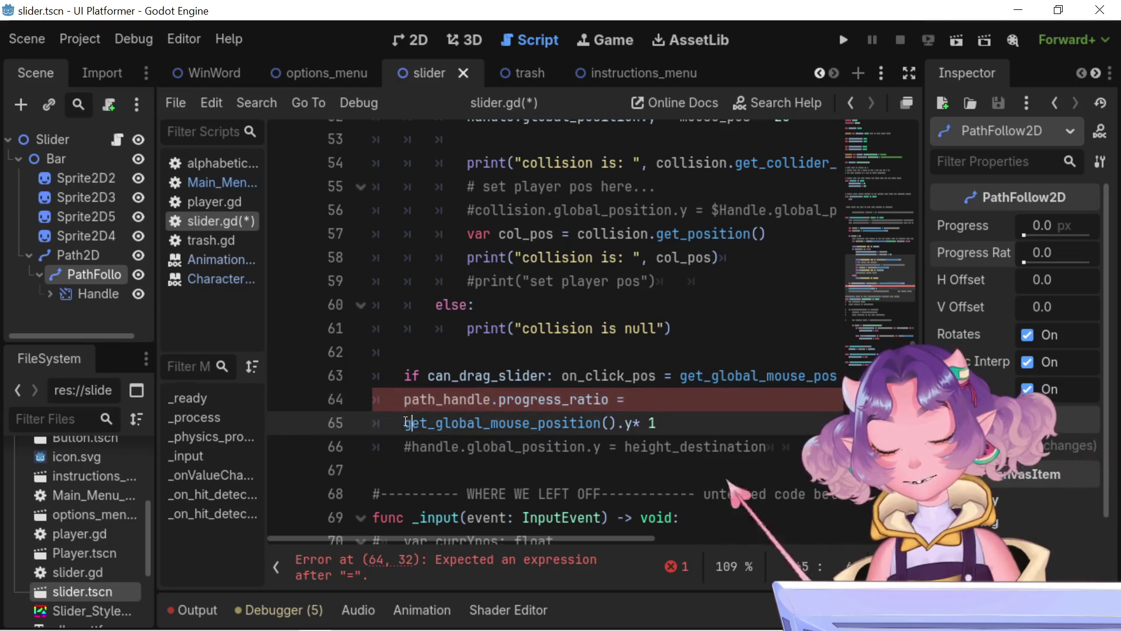
pyautogui.moveTo(664, 423); pyautogui.dragTo(636, 417)
pyautogui.press('BackSpace')
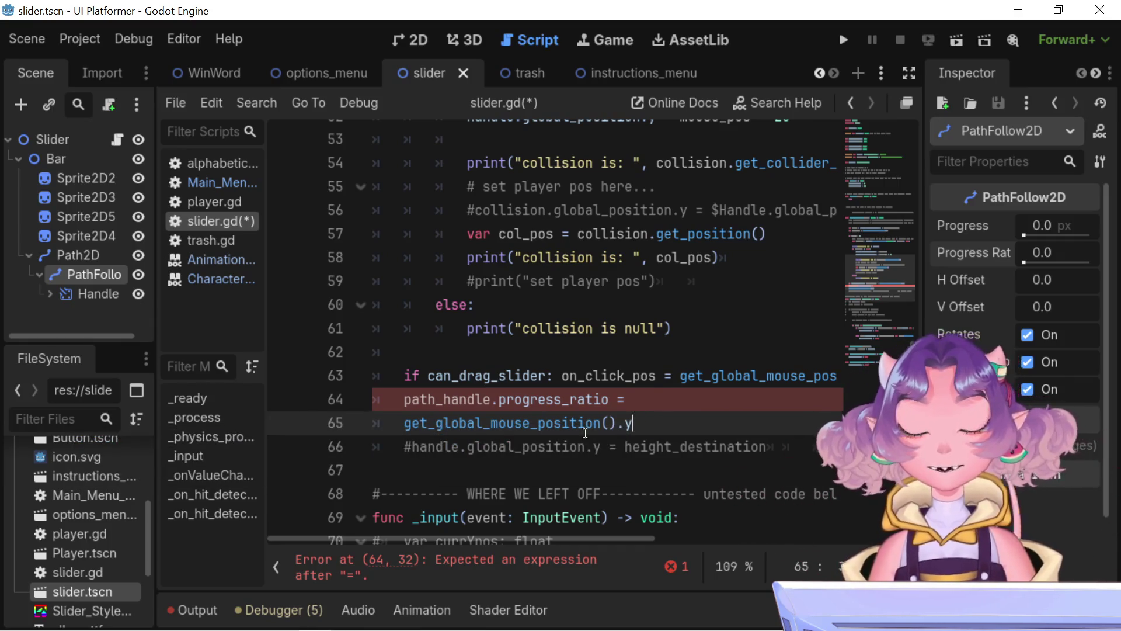
pyautogui.moveTo(404, 423); pyautogui.dragTo(336, 421)
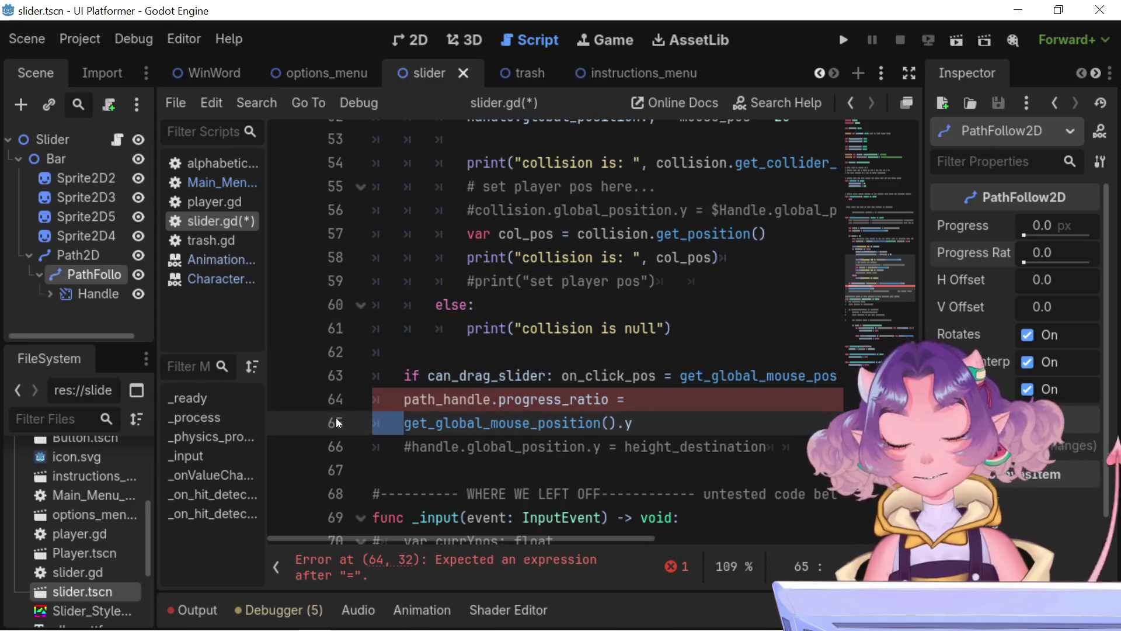
pyautogui.press('BackSpace')
pyautogui.press('BackSpace')
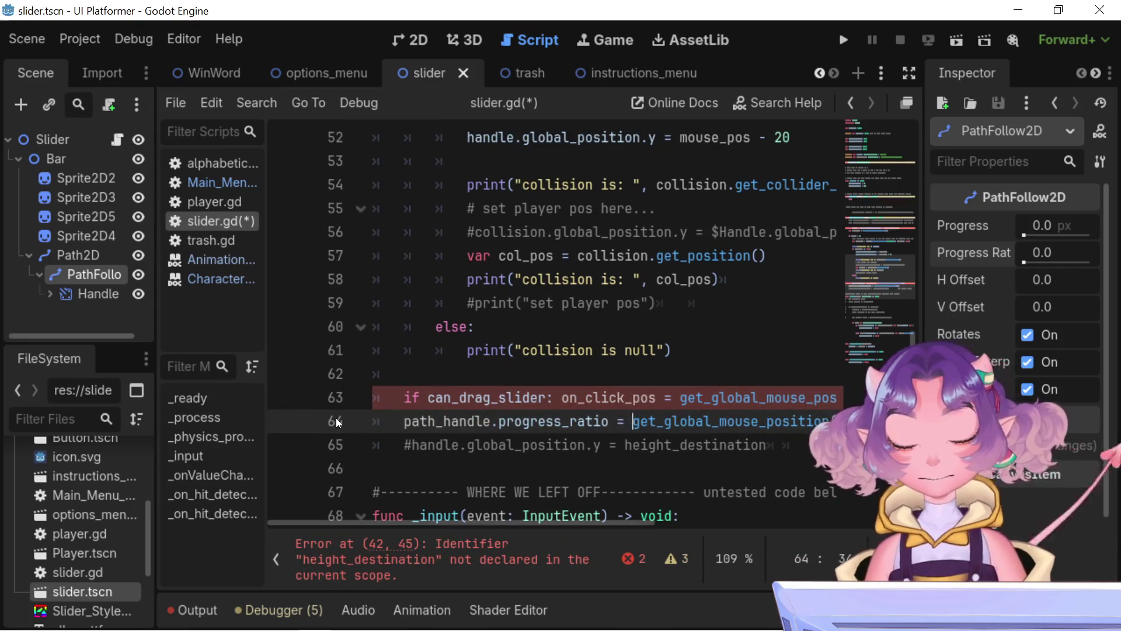
pyautogui.click(451, 382)
pyautogui.write('#')
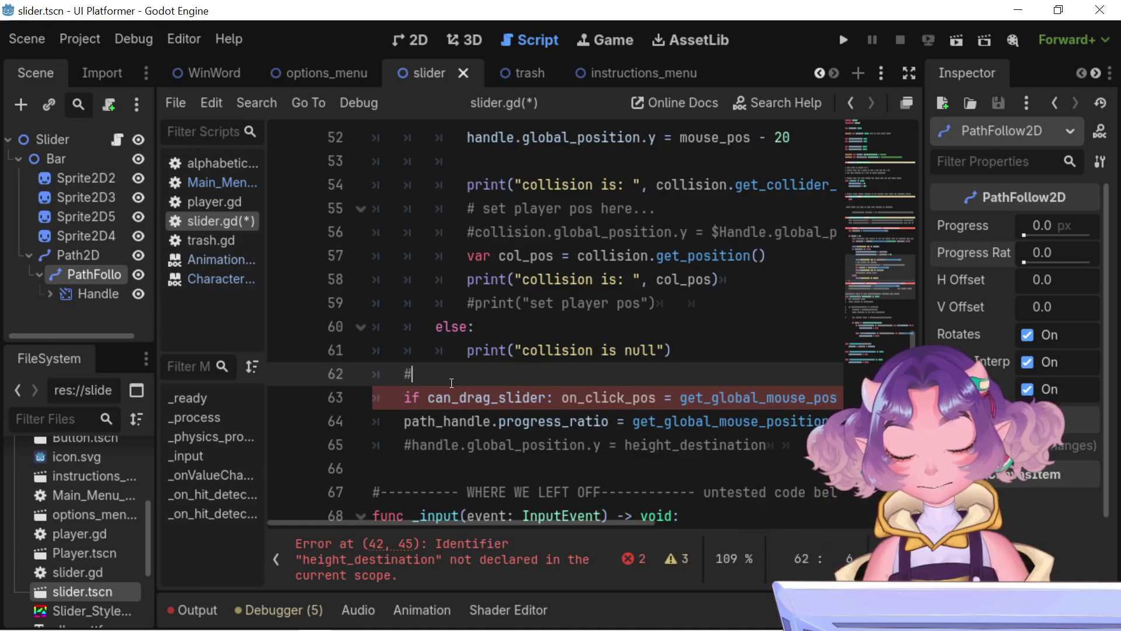
# Step: Add a blank line and write '# note: re-write following 2 lines' above the can_drag_slider check
pyautogui.press('Left')
pyautogui.press('Return')
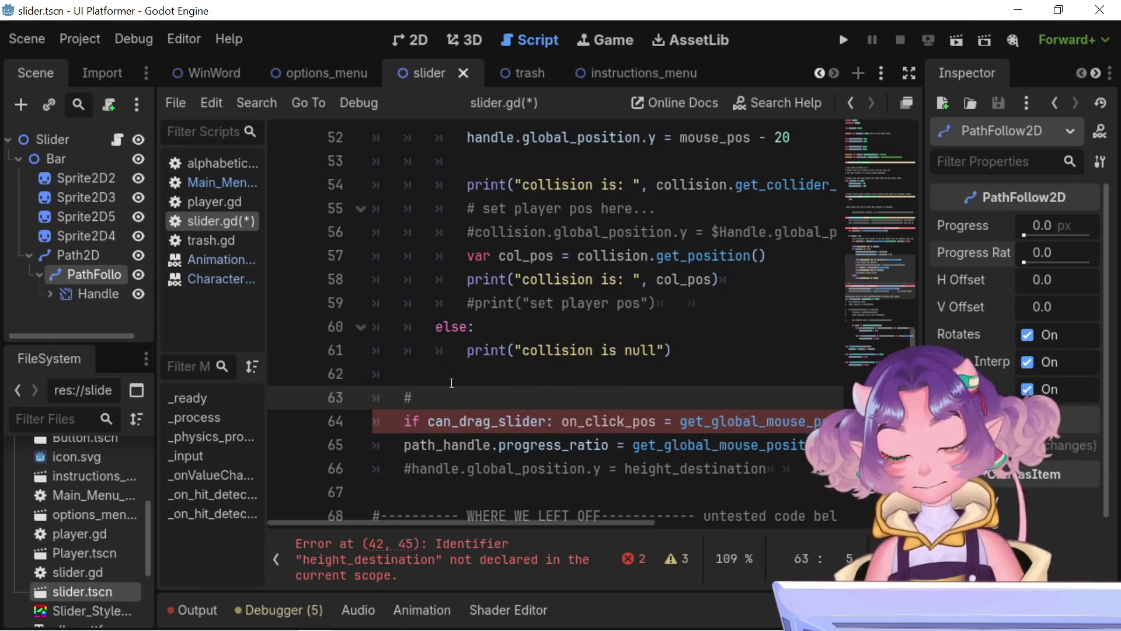
pyautogui.write(' note:')
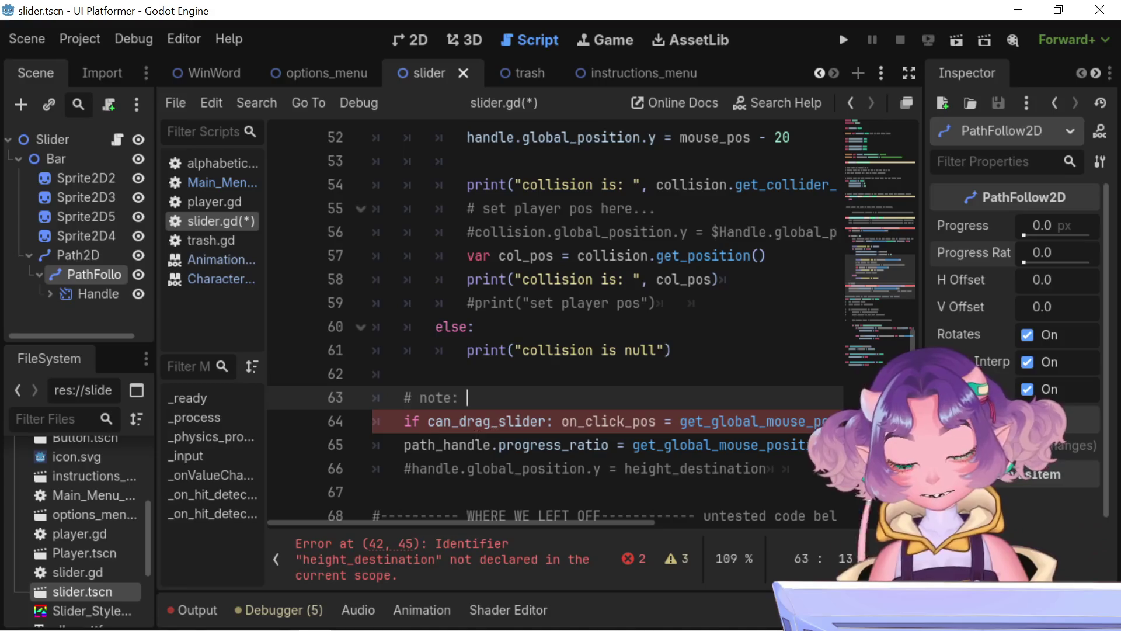
pyautogui.write('wr')
pyautogui.press('BackSpace')
pyautogui.press('BackSpace')
pyautogui.write('re')
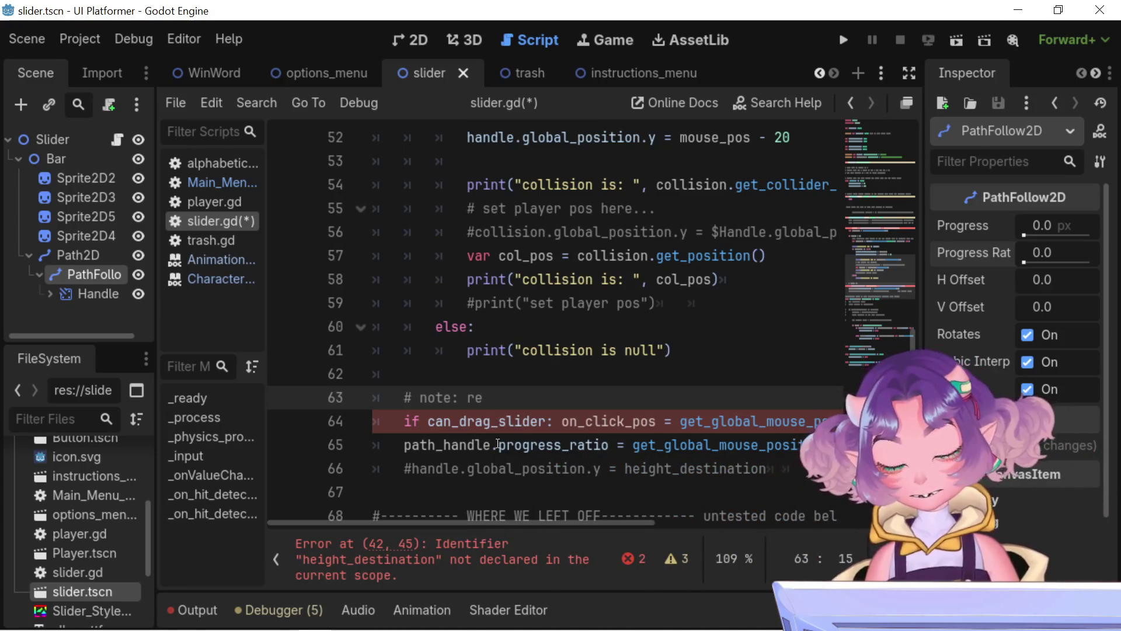
pyautogui.write('-write ')
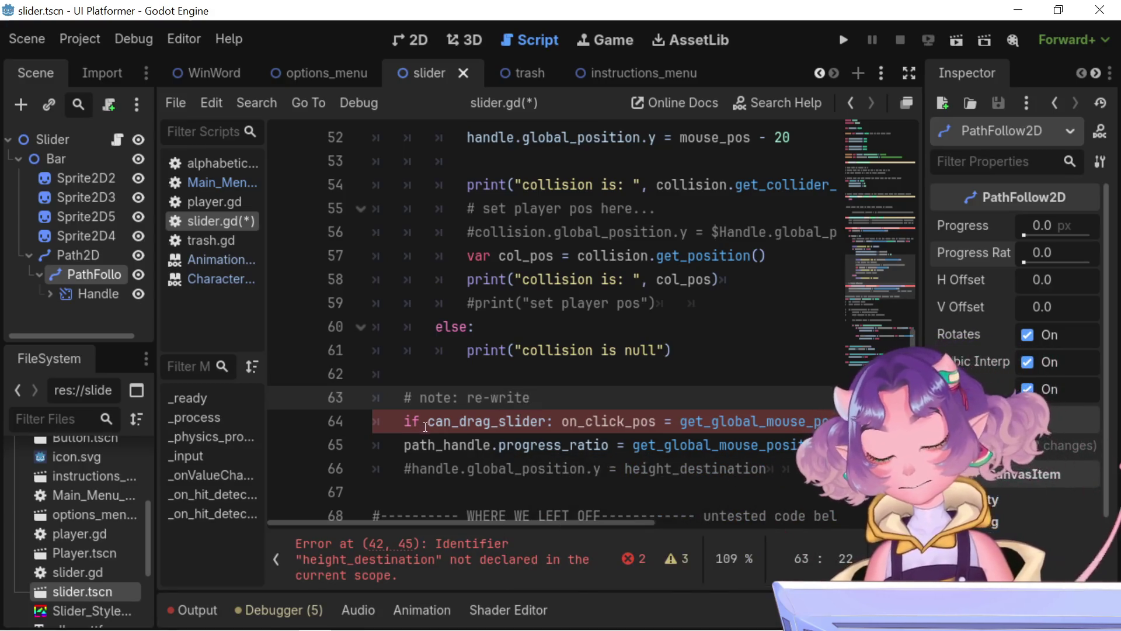
pyautogui.write('fo')
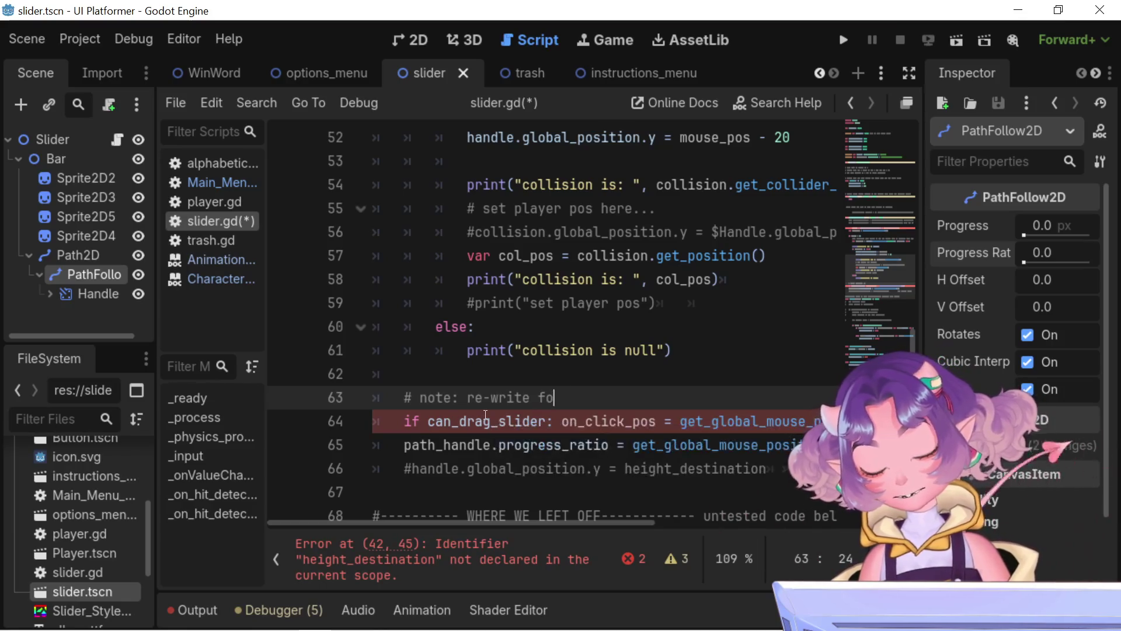
pyautogui.write('llowing ')
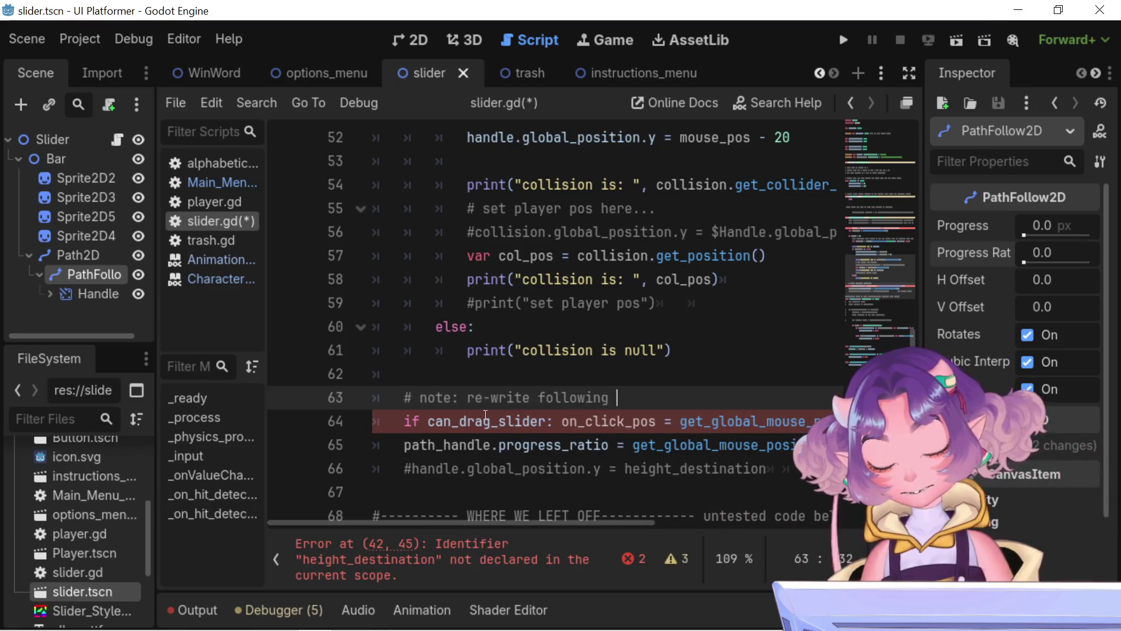
pyautogui.write('2 lines')
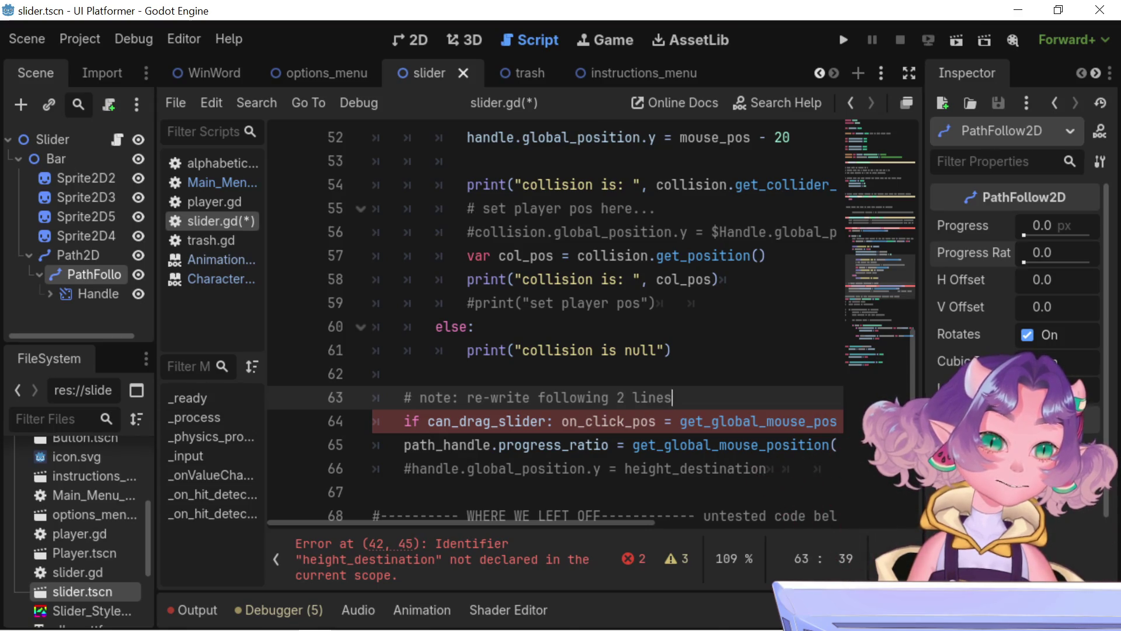
# Step: Append 'for better optimisation' to the note comment on line 63
pyautogui.write(' for')
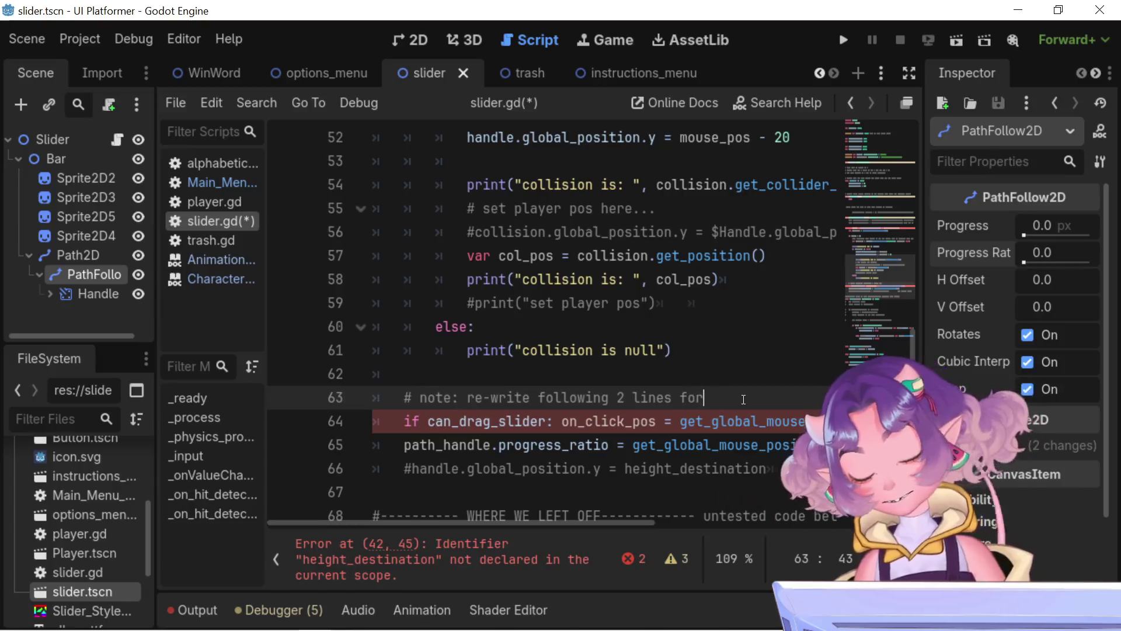
pyautogui.write(' better')
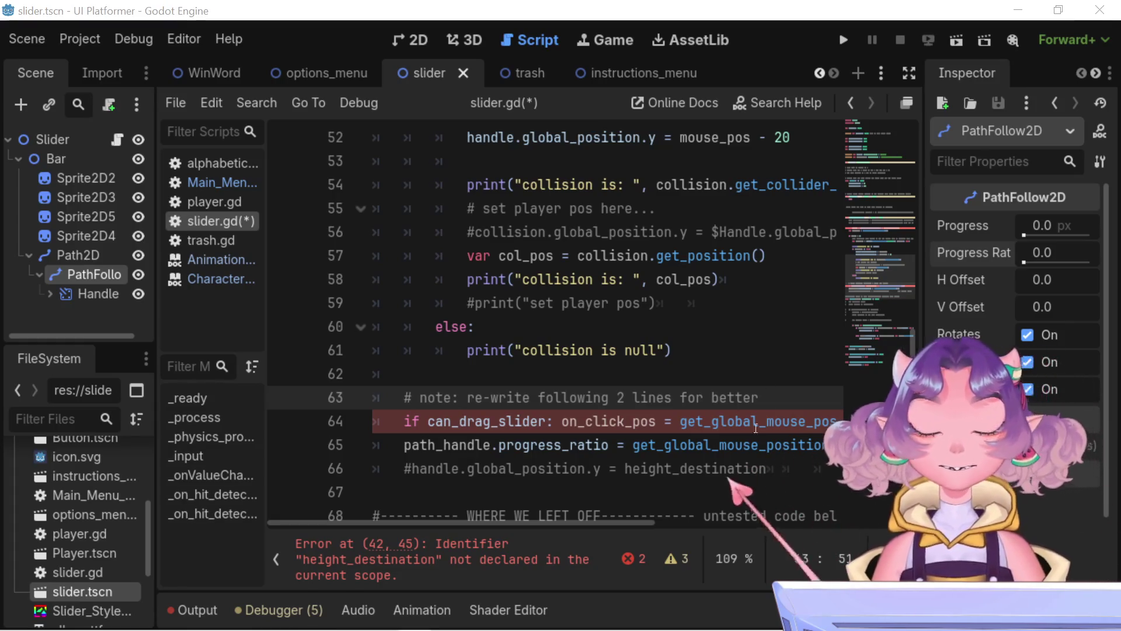
pyautogui.write(' optim')
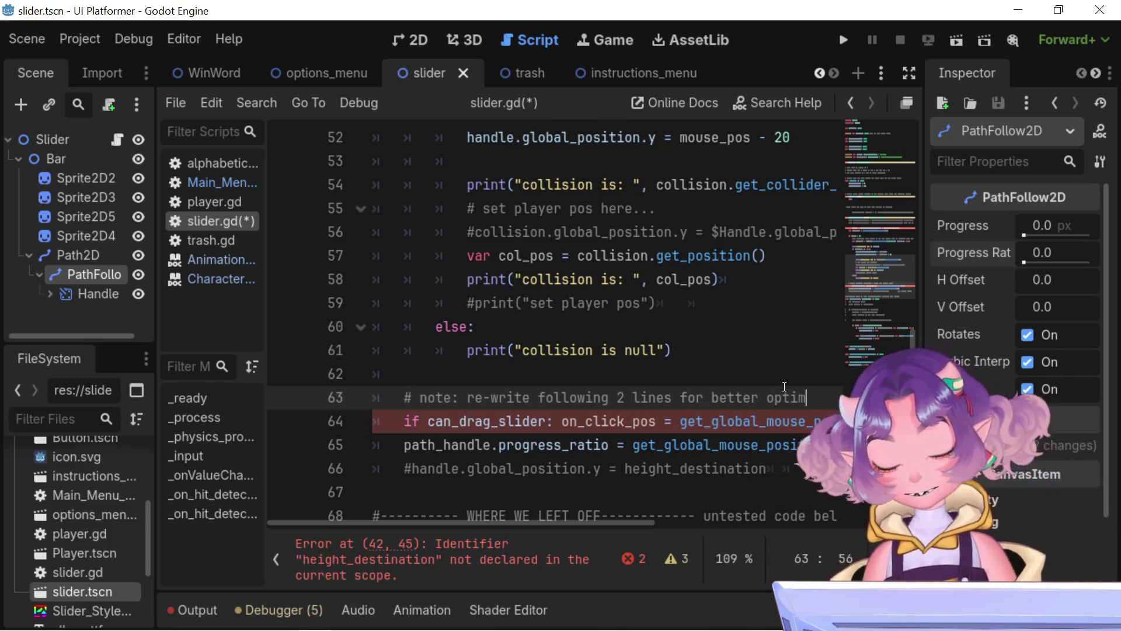
pyautogui.write('isation')
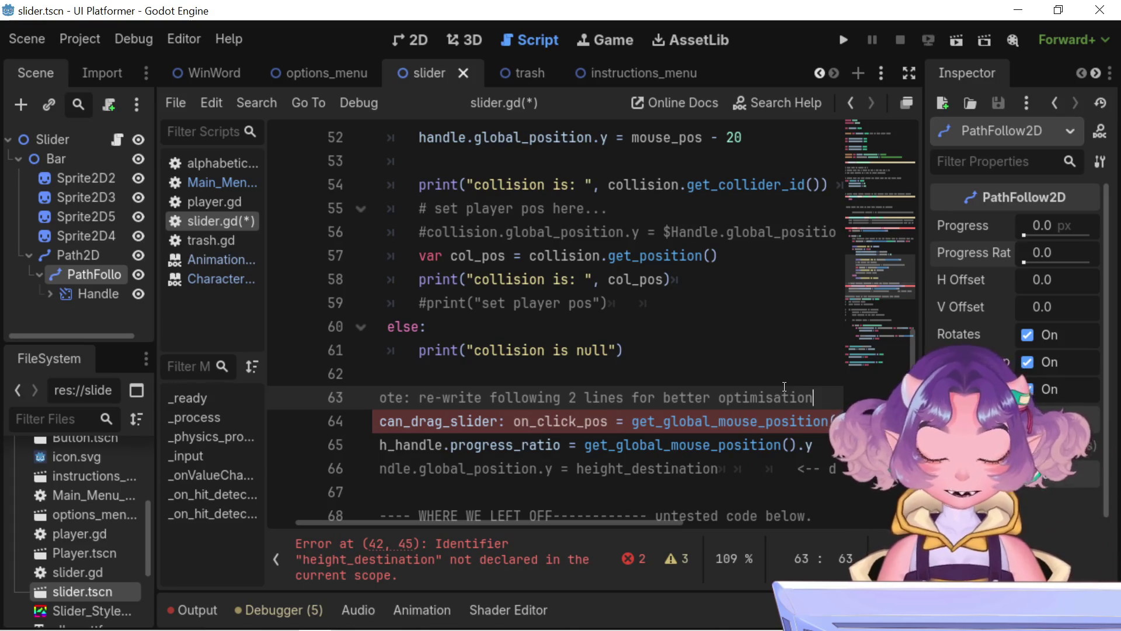
# Step: Move back through the line 63 note and select the words 'for better' for replacement
pyautogui.press('Left')
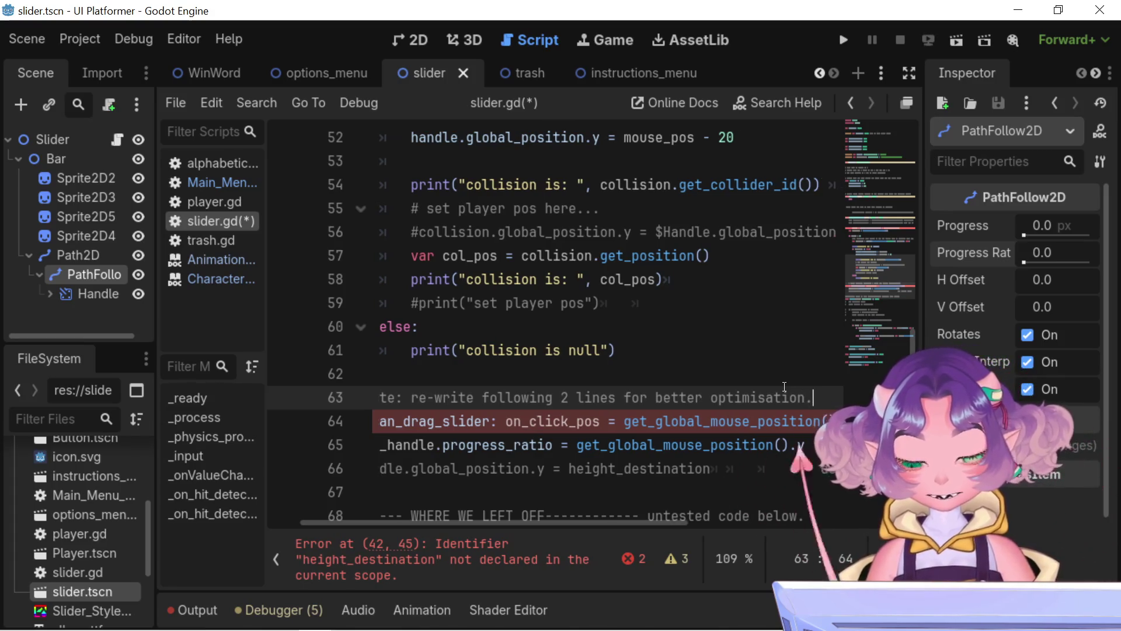
pyautogui.press('Left')
pyautogui.press('Left')
pyautogui.press('Left')
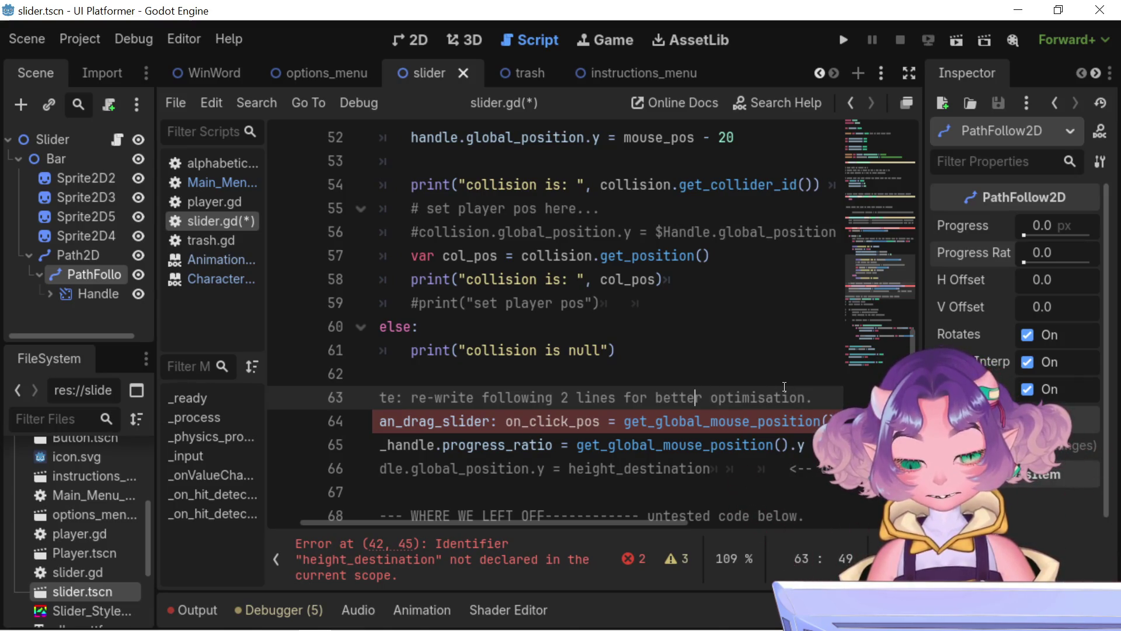
pyautogui.press('Right')
pyautogui.press('Right')
pyautogui.press('Right')
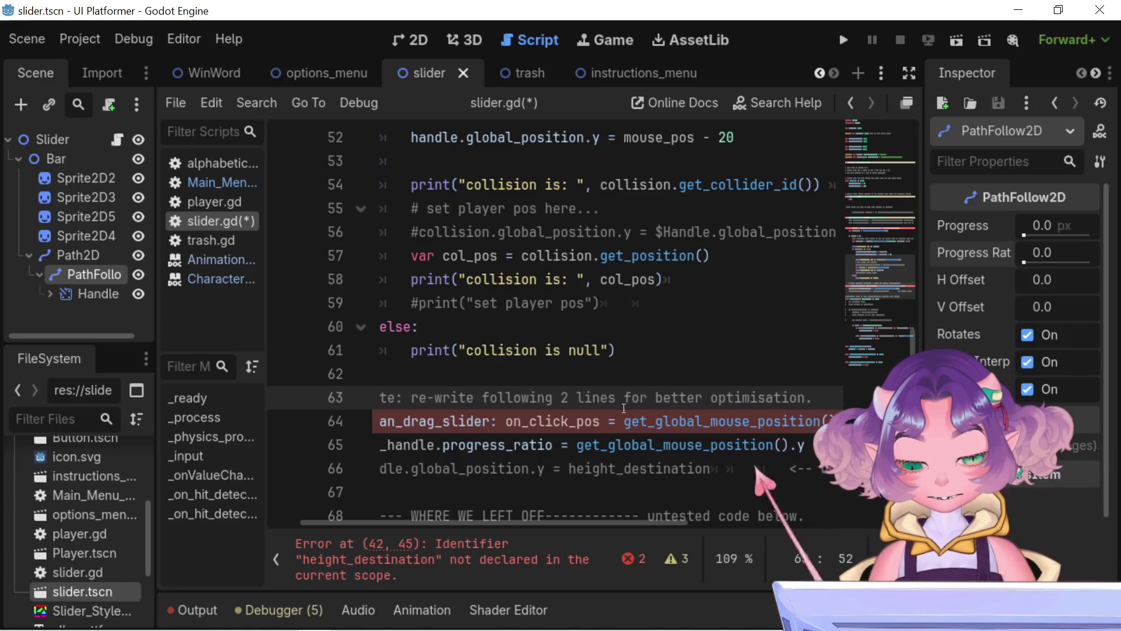
pyautogui.moveTo(617, 526)
pyautogui.mouseDown()
pyautogui.moveTo(587, 531)
pyautogui.moveTo(603, 533)
pyautogui.mouseUp()
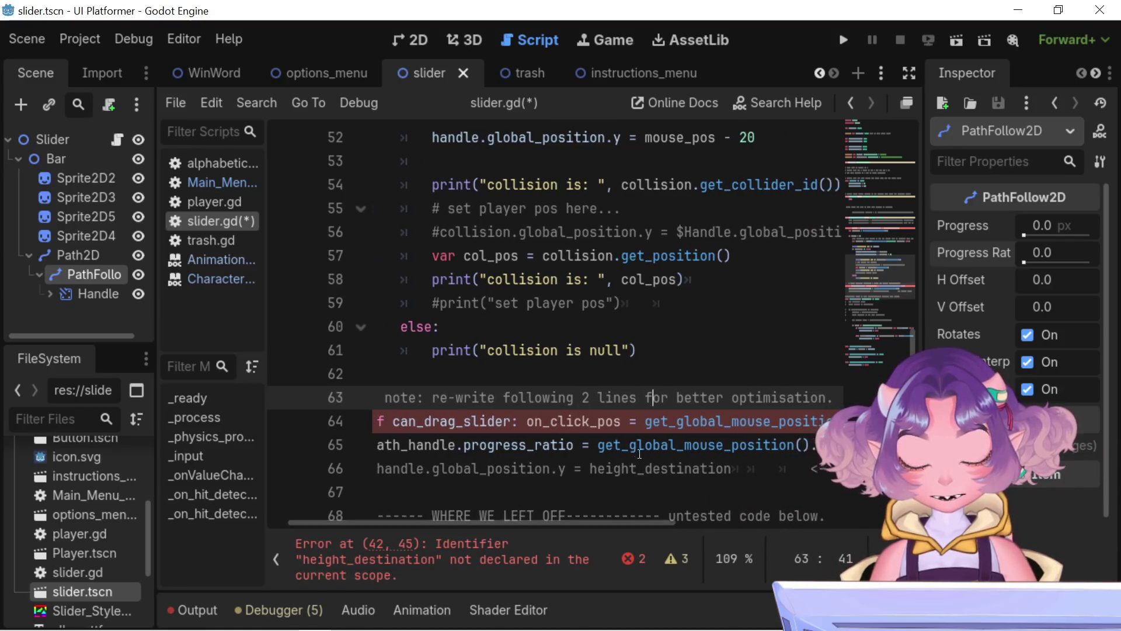
pyautogui.moveTo(724, 400); pyautogui.dragTo(647, 401)
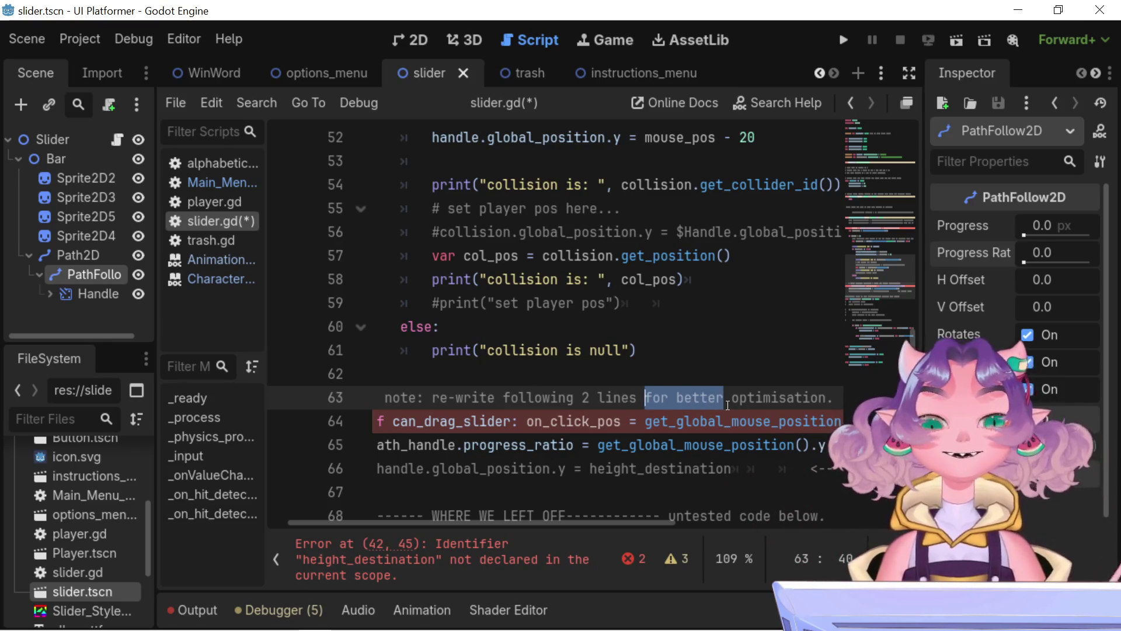
# Step: Replace 'for better optimisation' with 'to optimise the' in the note
pyautogui.write('to')
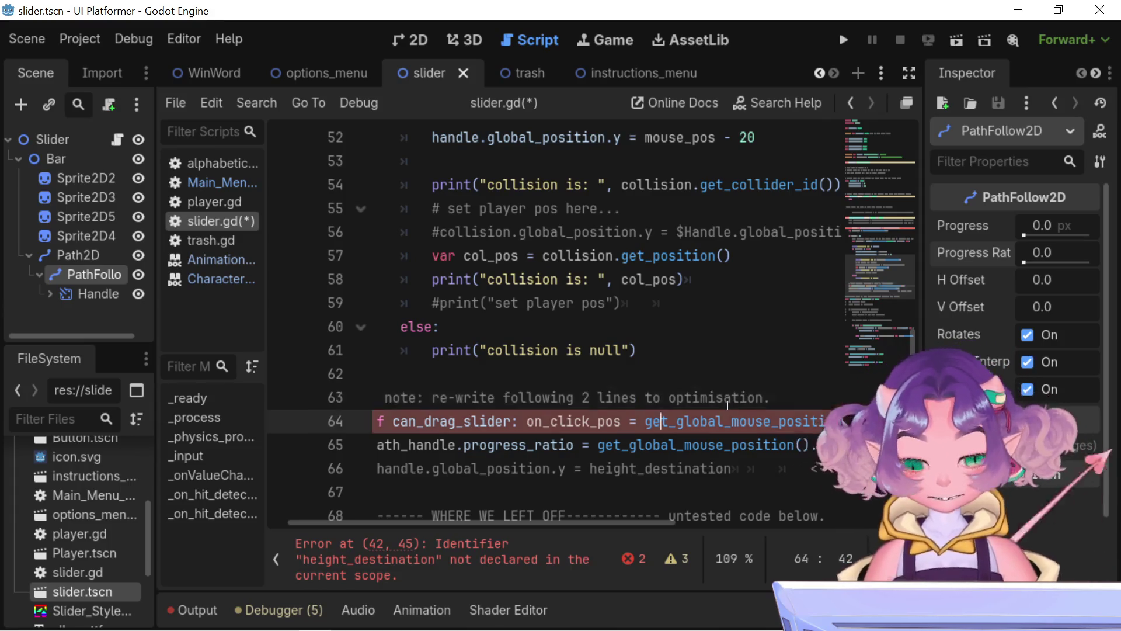
pyautogui.press('Right')
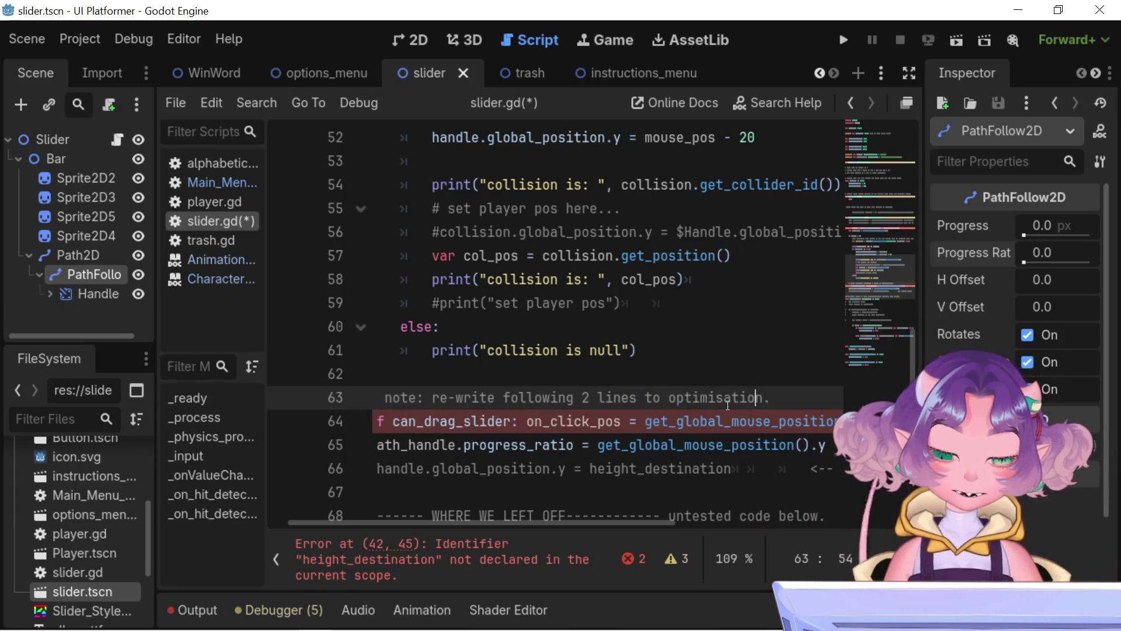
pyautogui.press('Delete')
pyautogui.press('Delete')
pyautogui.press('BackSpace')
pyautogui.press('BackSpace')
pyautogui.press('BackSpace')
pyautogui.write('se the m')
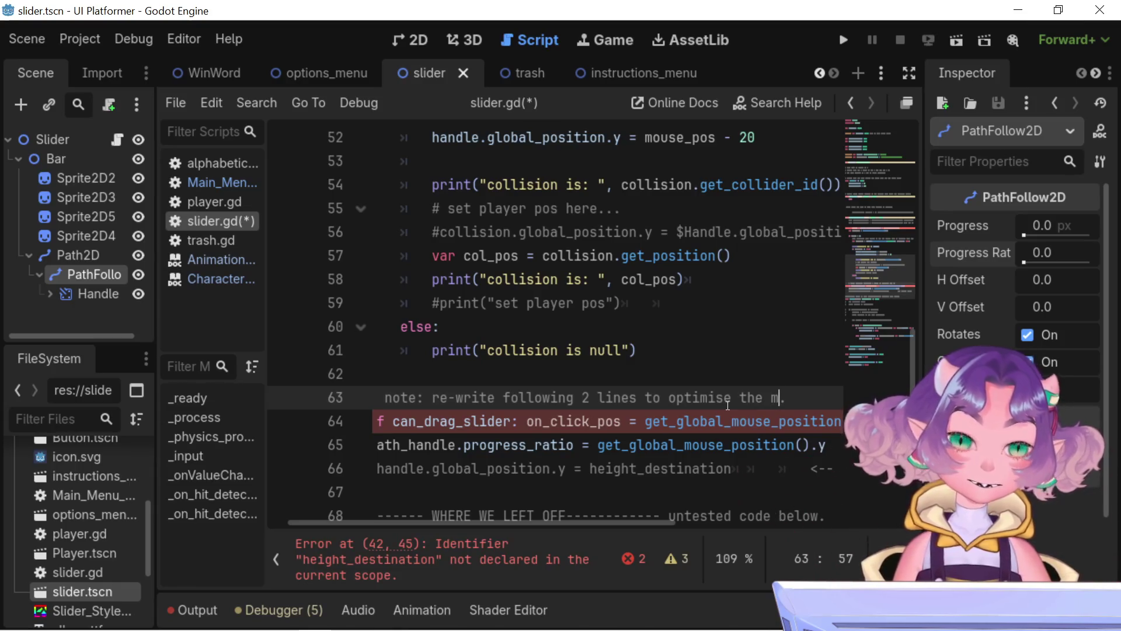
# Step: Continue the note with 'migration of the y pos value to the progress ratio value'
pyautogui.write('igration')
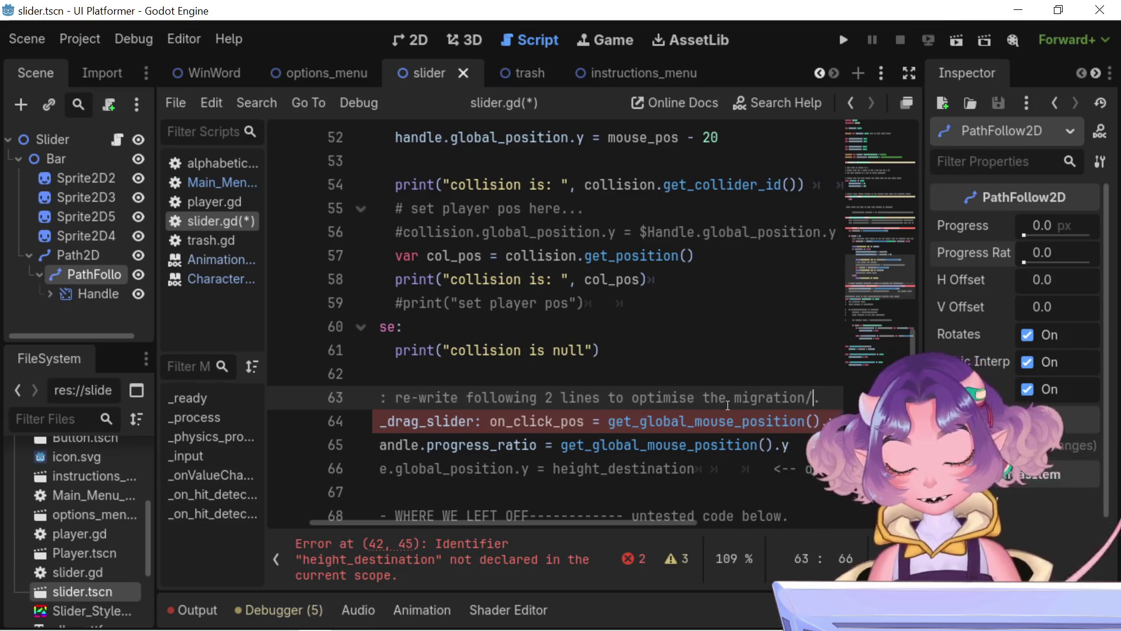
pyautogui.write('/re-assi')
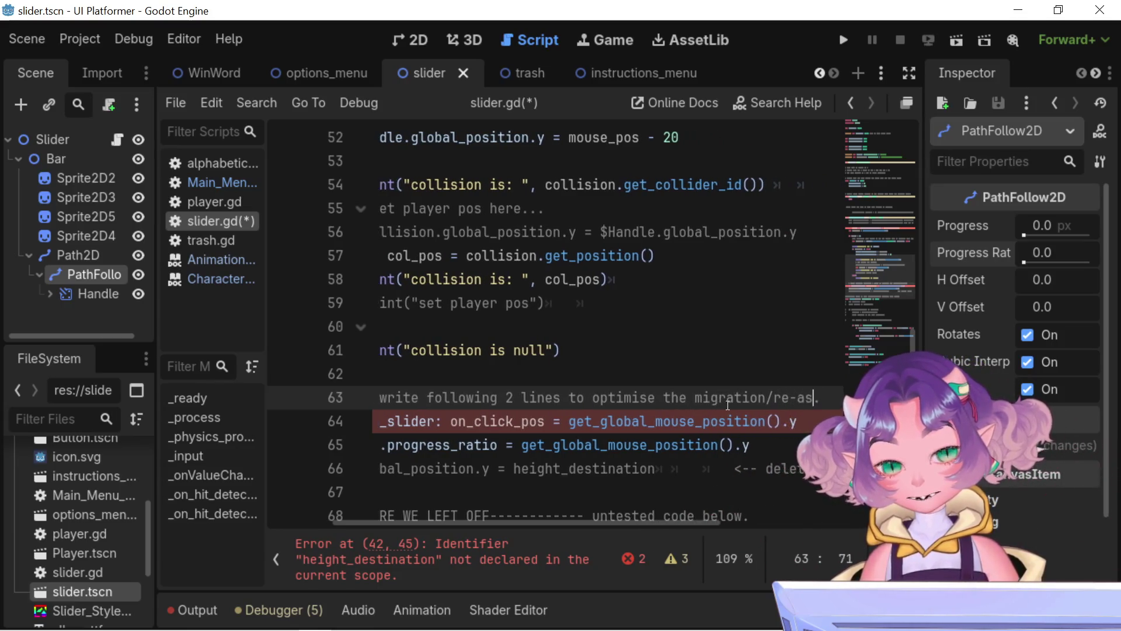
pyautogui.write('gn')
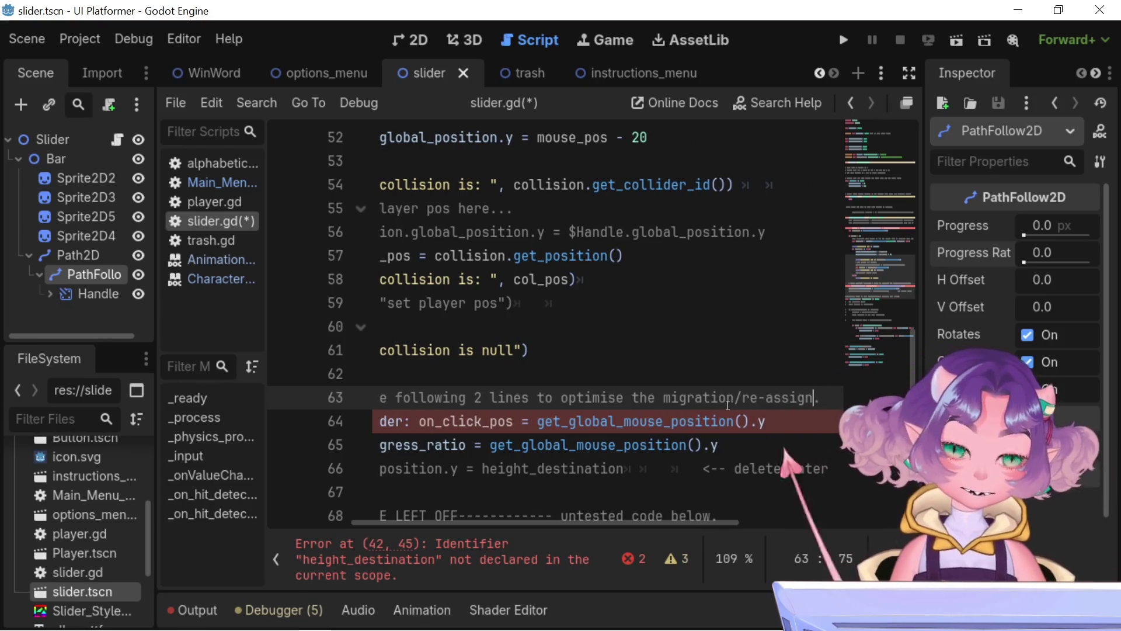
pyautogui.write('ed')
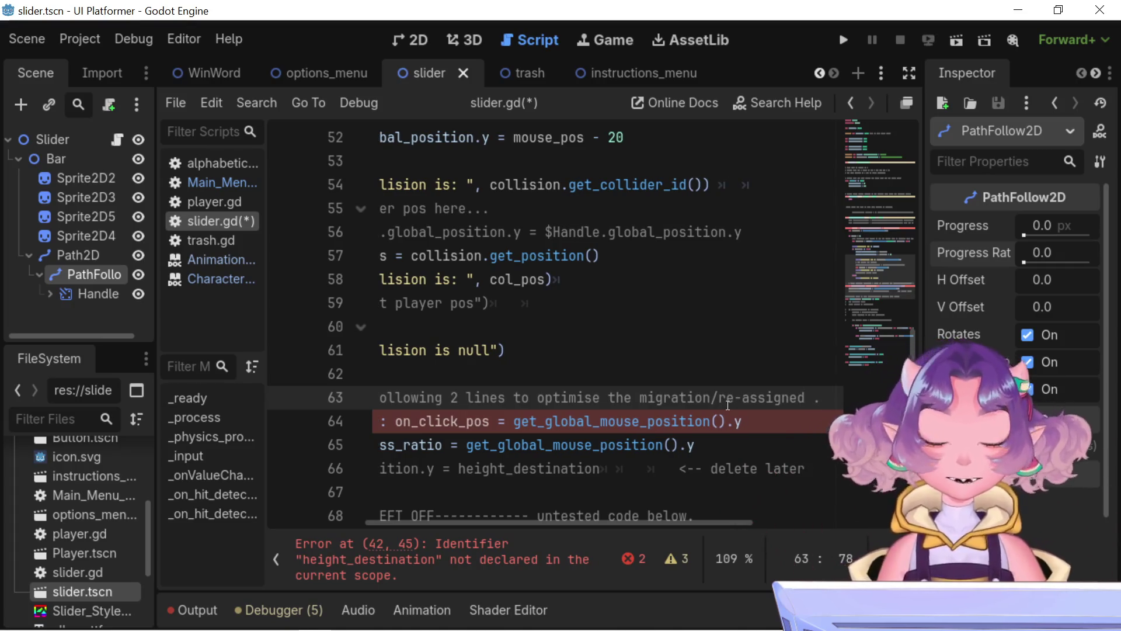
pyautogui.write(' of t')
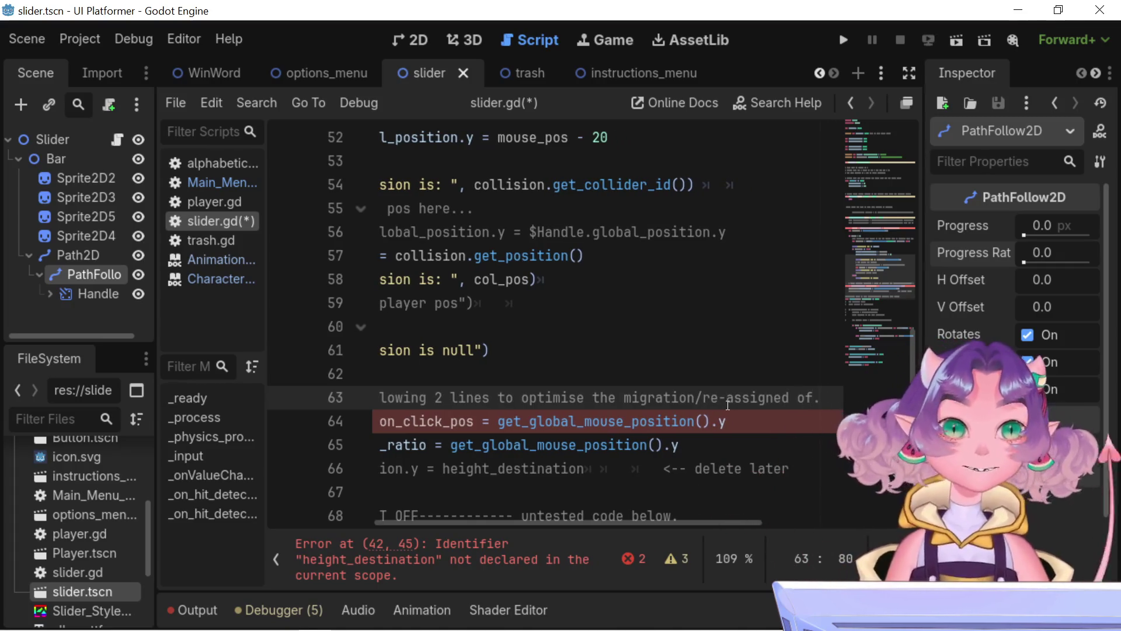
pyautogui.write('he ')
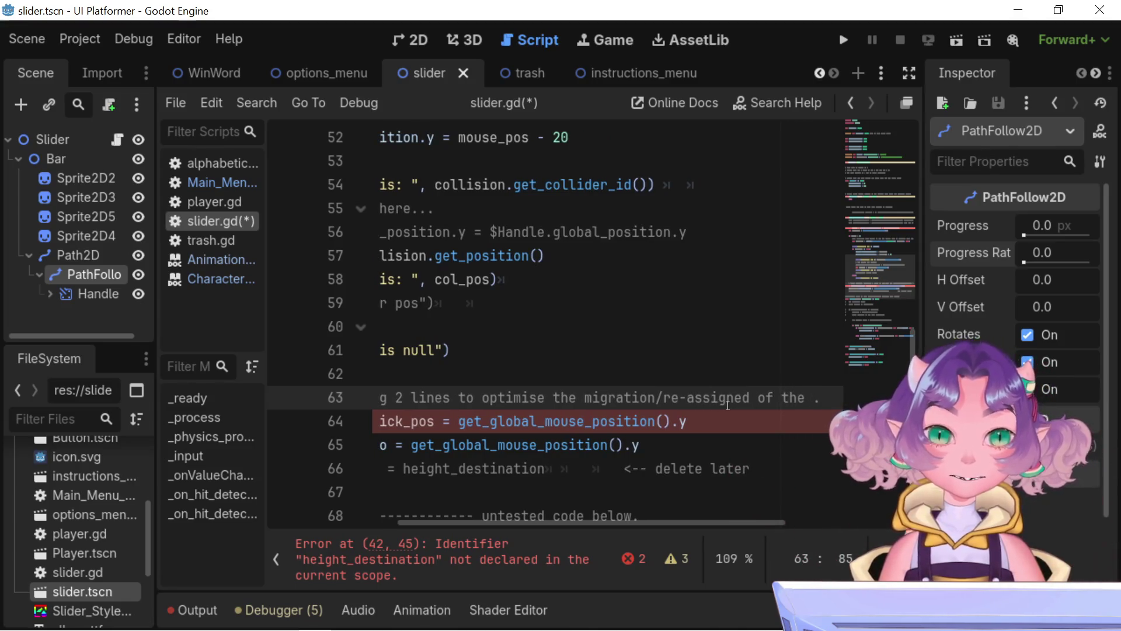
pyautogui.write('y pos va')
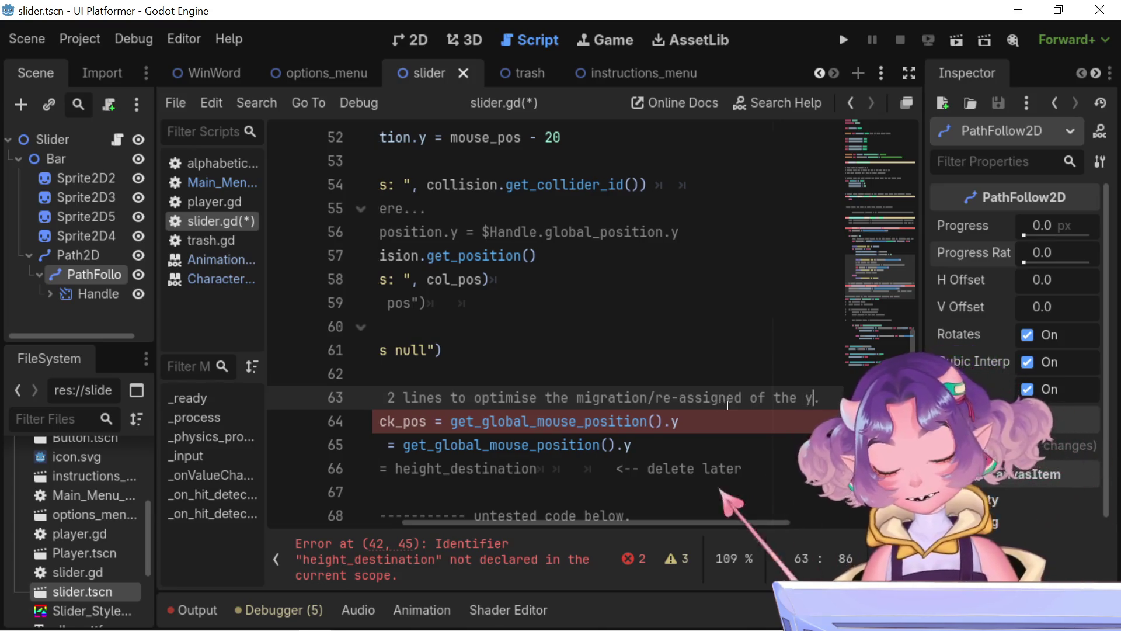
pyautogui.write('lue')
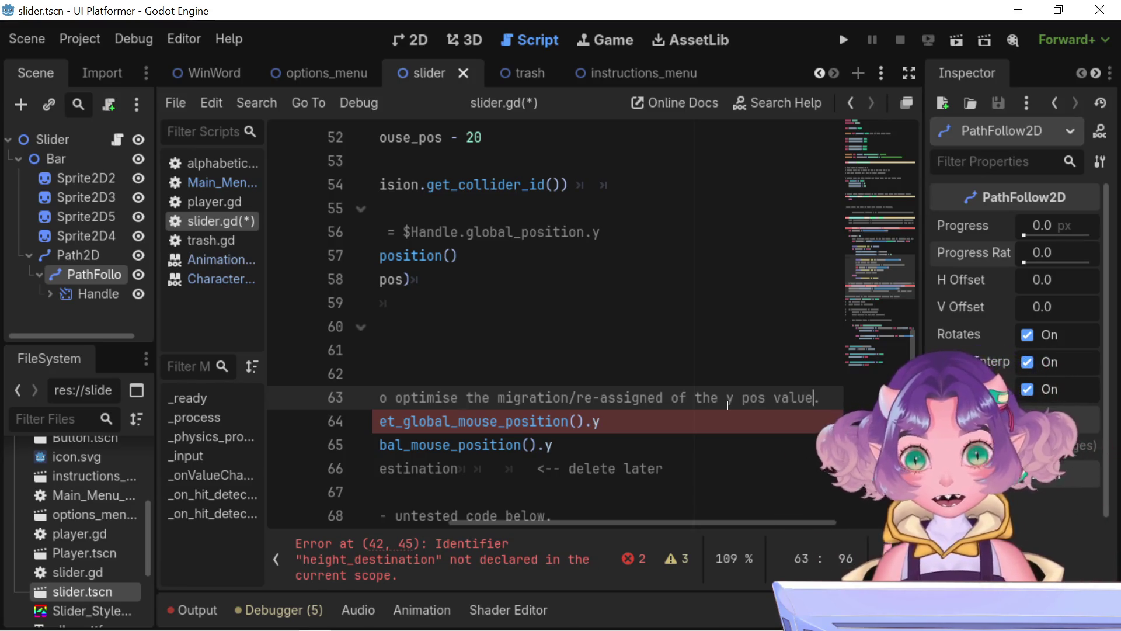
pyautogui.write('to the')
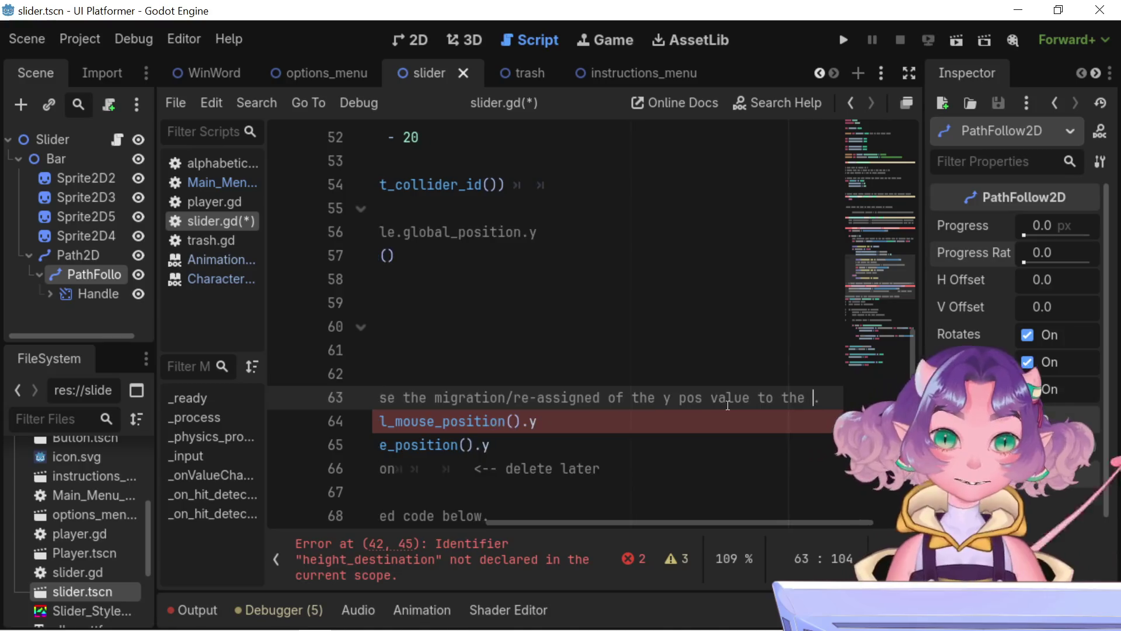
pyautogui.write('progress ')
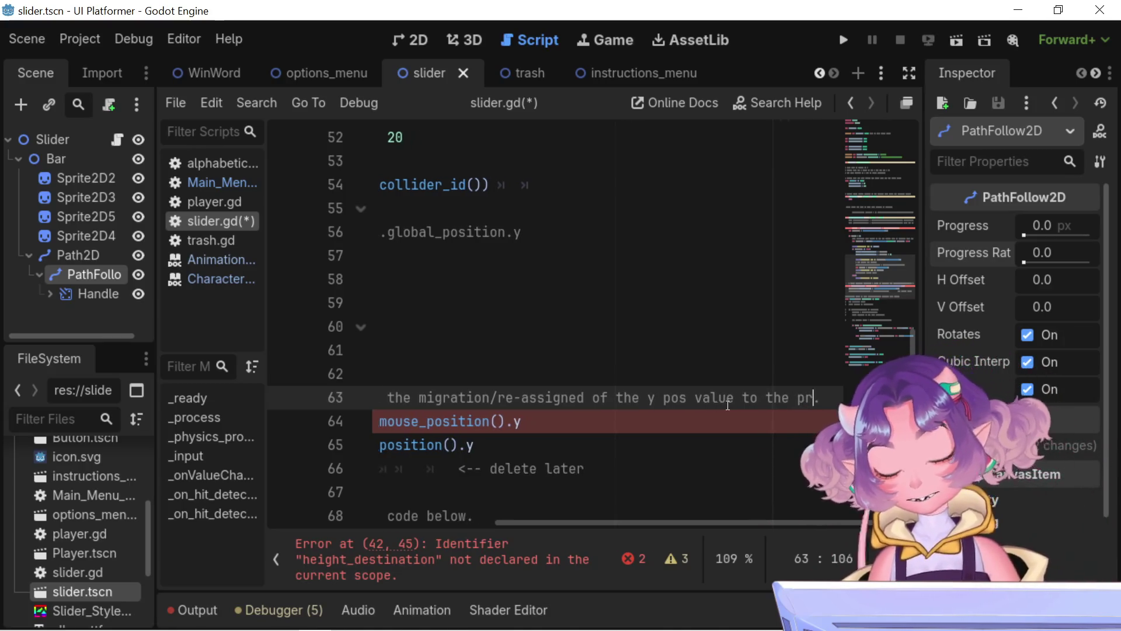
pyautogui.write('ratio')
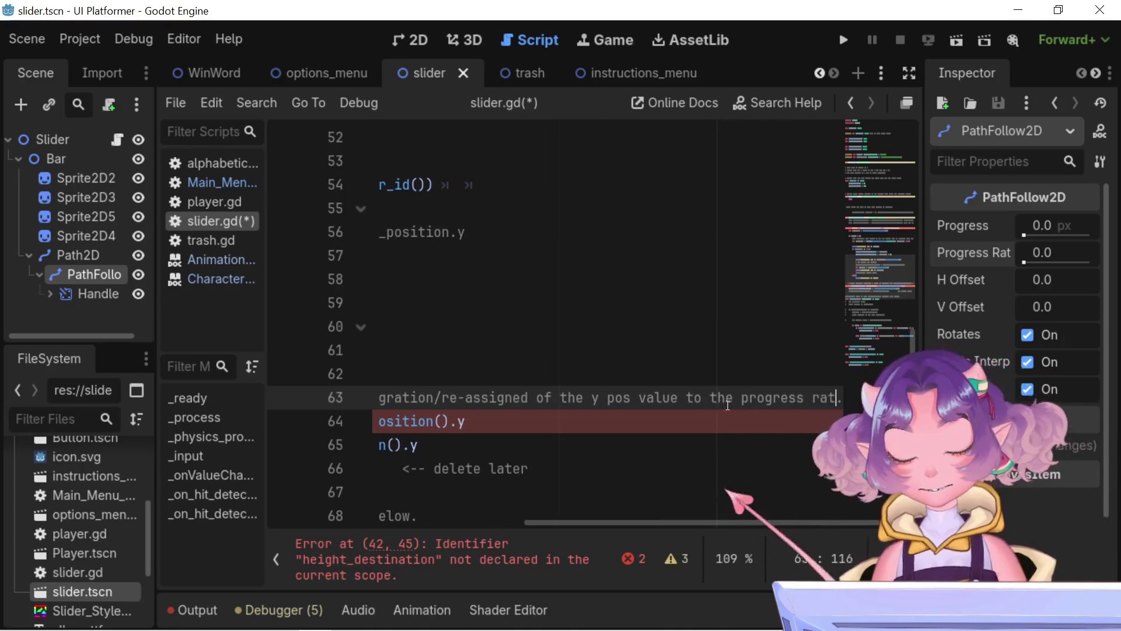
pyautogui.write(' value')
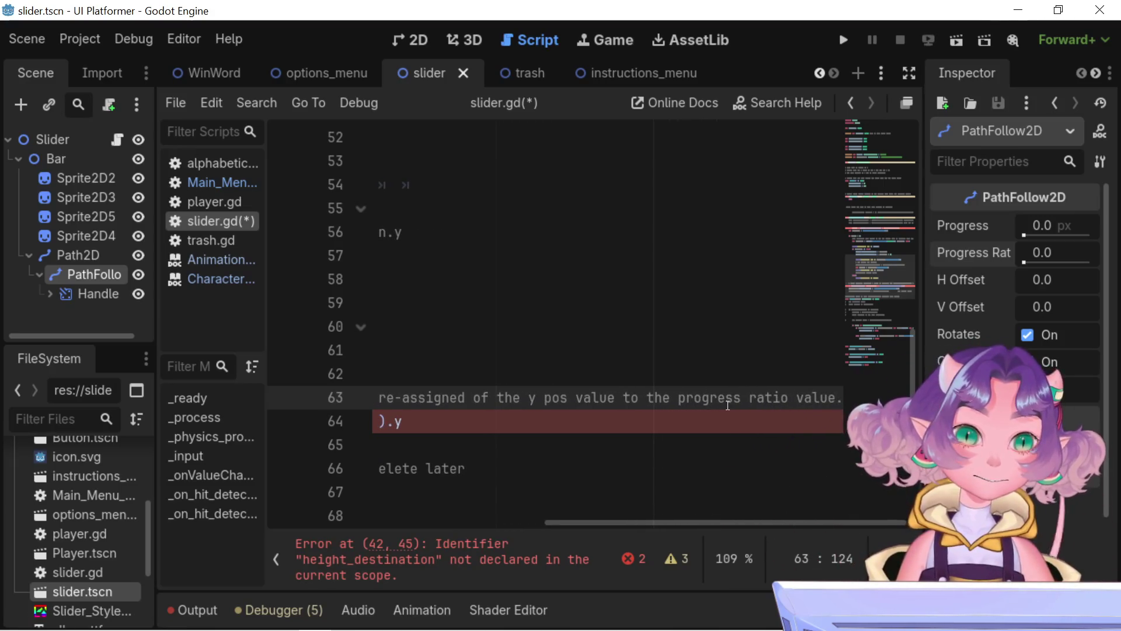
# Step: Wrap the note before 'of the y pos value' onto a new '#' comment line
pyautogui.moveTo(654, 524)
pyautogui.mouseDown()
pyautogui.moveTo(272, 495)
pyautogui.moveTo(451, 490)
pyautogui.mouseUp()
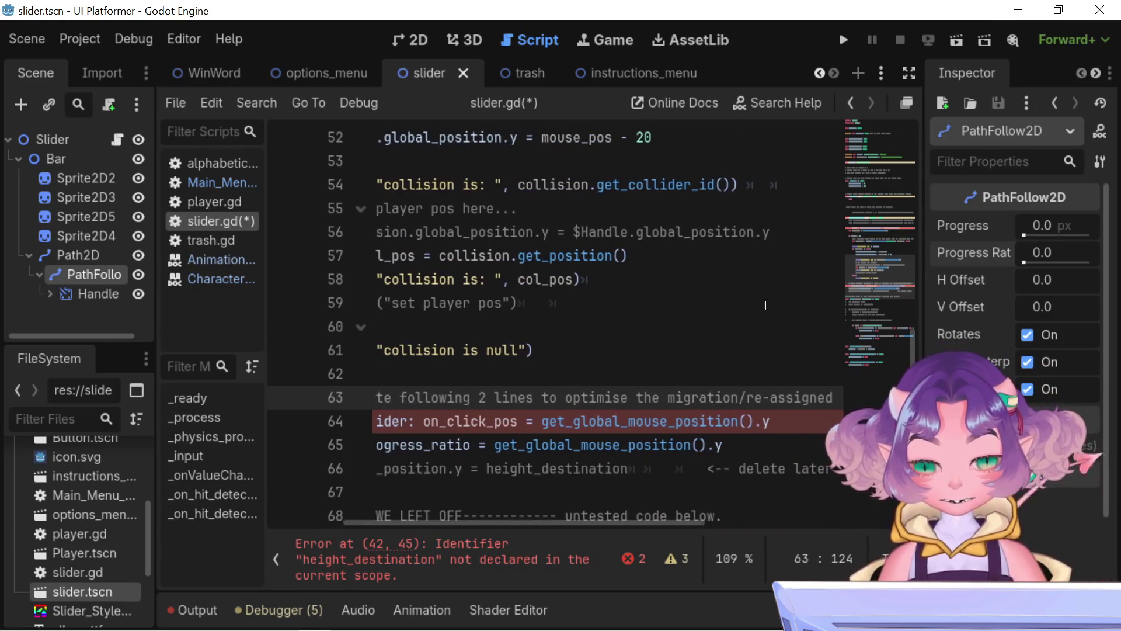
pyautogui.moveTo(769, 397); pyautogui.dragTo(835, 402)
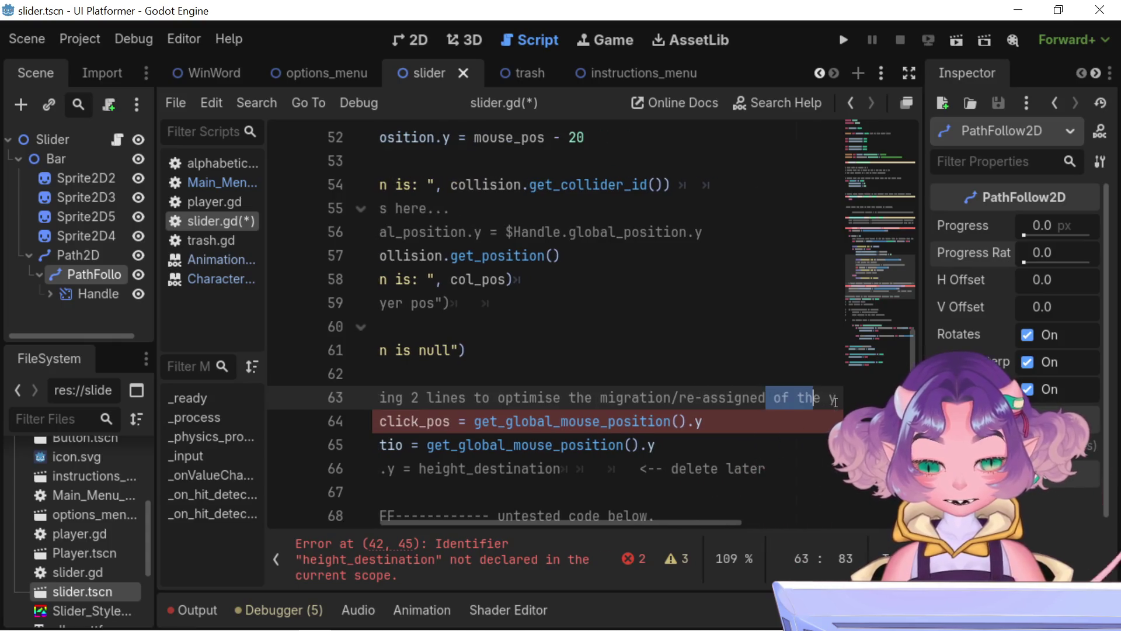
pyautogui.click(770, 398)
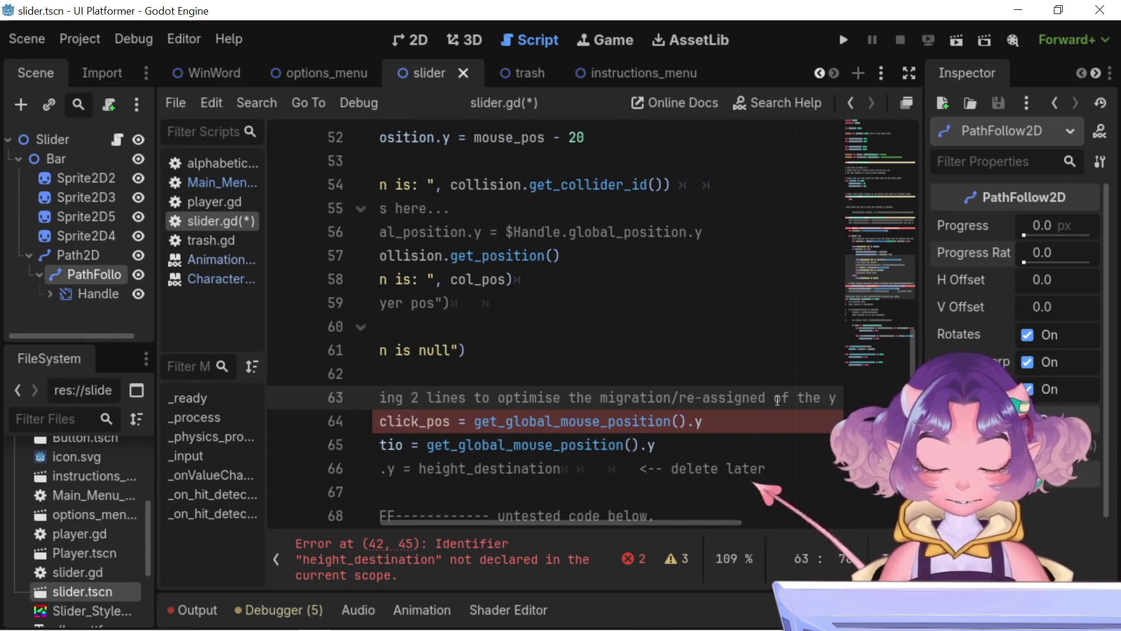
pyautogui.press('Return')
pyautogui.write('#')
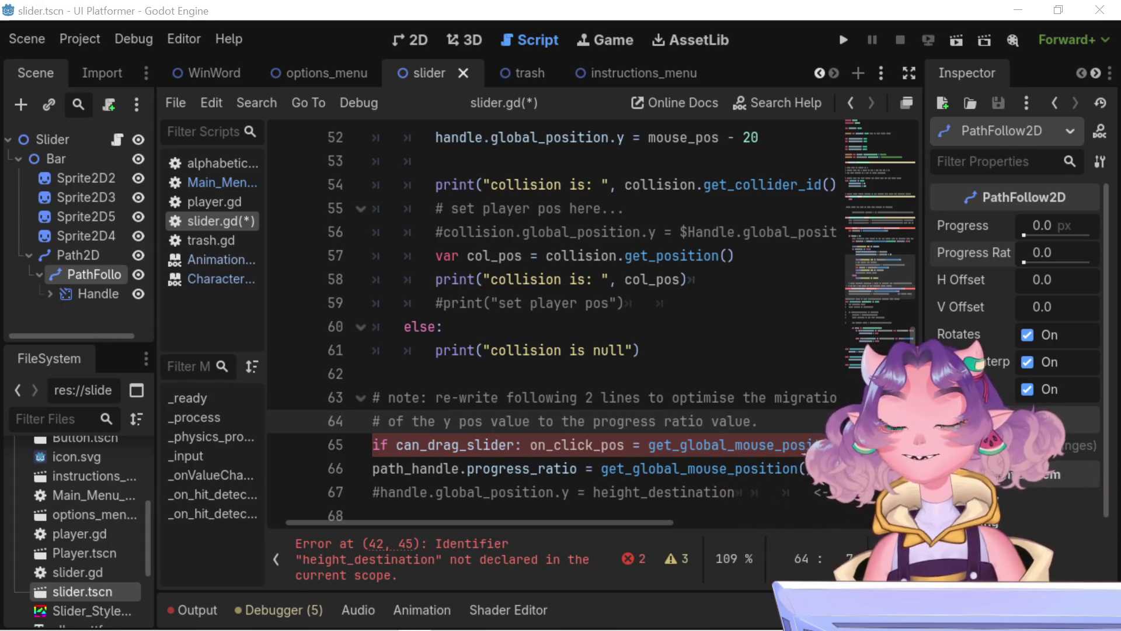
pyautogui.moveTo(554, 527)
pyautogui.mouseDown()
pyautogui.moveTo(482, 513)
pyautogui.moveTo(555, 513)
pyautogui.mouseUp()
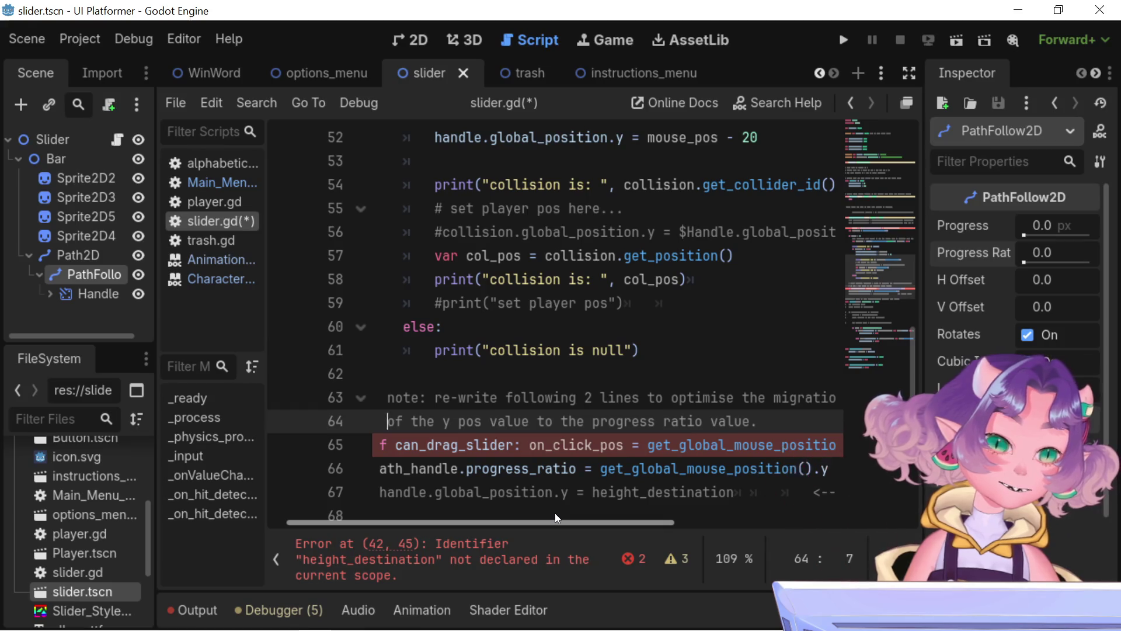
# Step: Replace 'note' with 'TODO' so the comment starts '# TODO: re-write following 2 lines'
pyautogui.moveTo(555, 513); pyautogui.dragTo(530, 514)
pyautogui.click(440, 397)
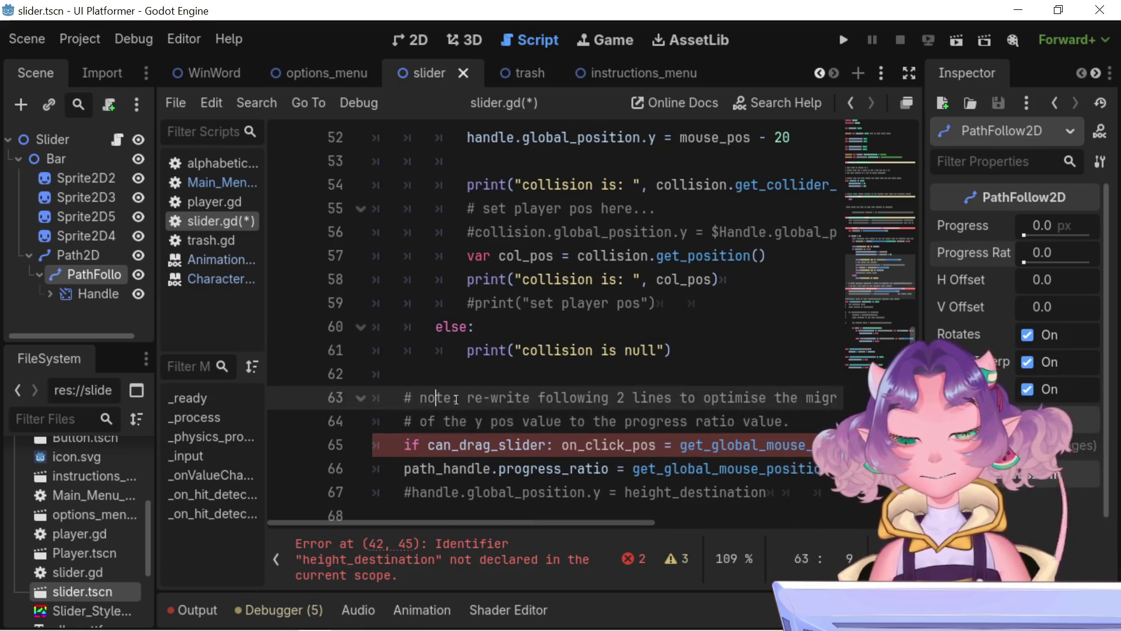
pyautogui.moveTo(456, 398); pyautogui.dragTo(425, 397)
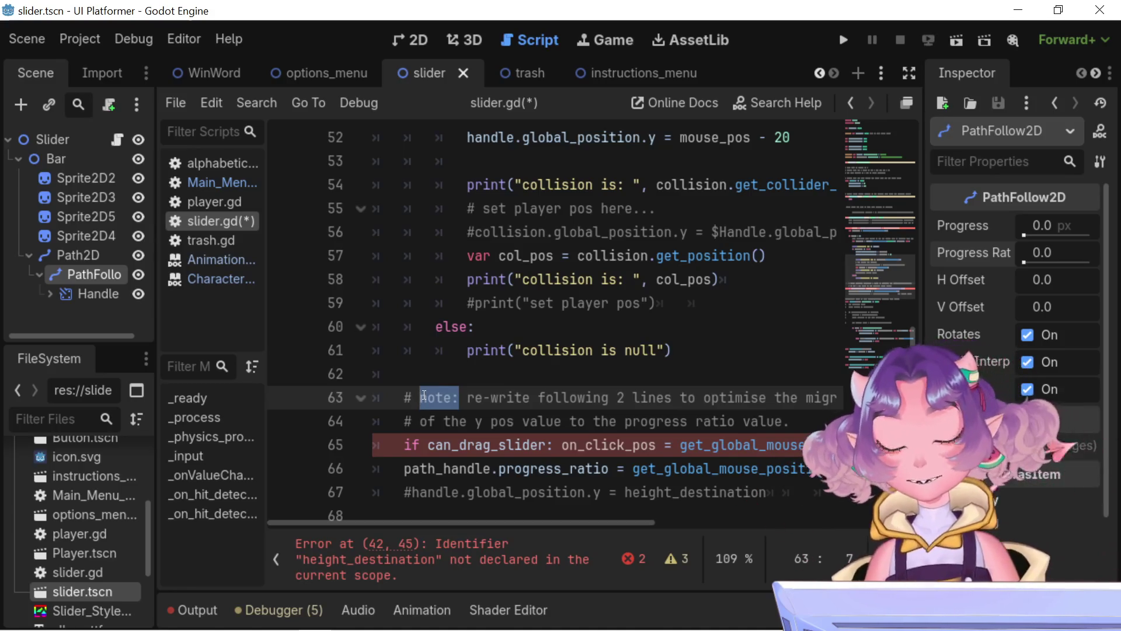
pyautogui.write('Not')
pyautogui.press('BackSpace')
pyautogui.press('BackSpace')
pyautogui.press('BackSpace')
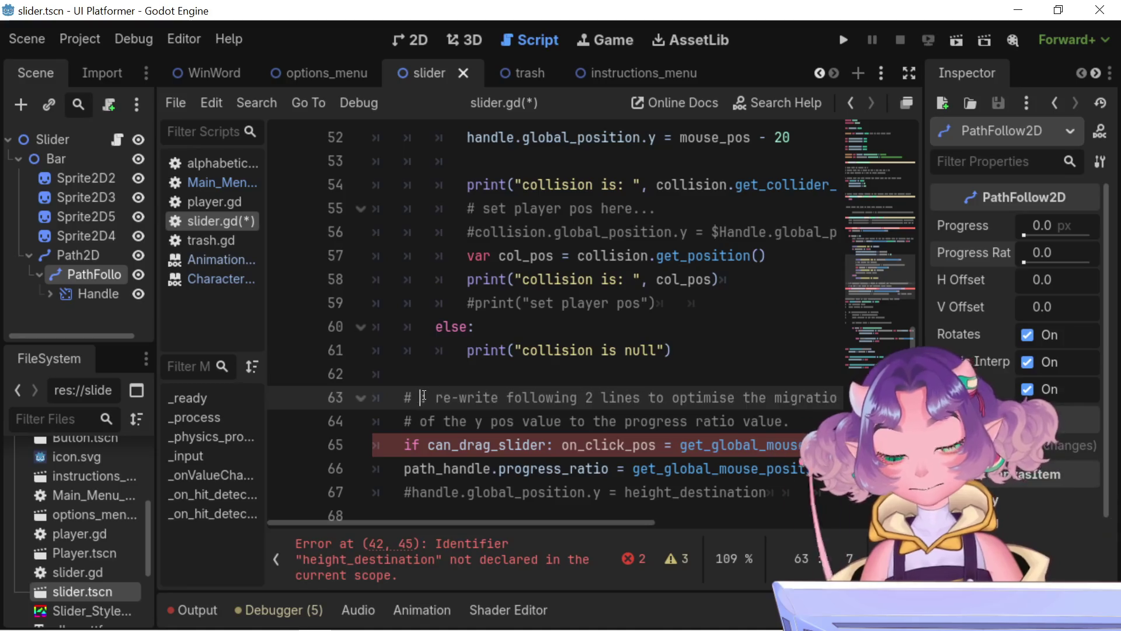
pyautogui.write('TODO')
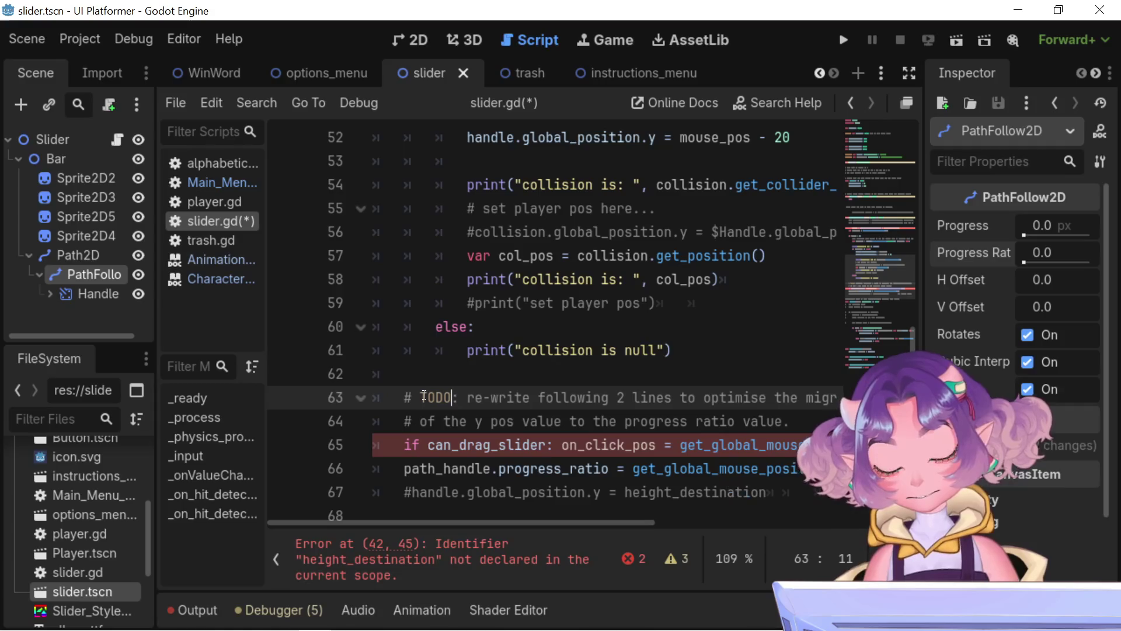
pyautogui.scroll(-4, 424, 395)
pyautogui.scroll(2, 405, 274)
pyautogui.doubleClick(439, 255)
pyautogui.click(647, 279)
pyautogui.scroll(1, 654, 338)
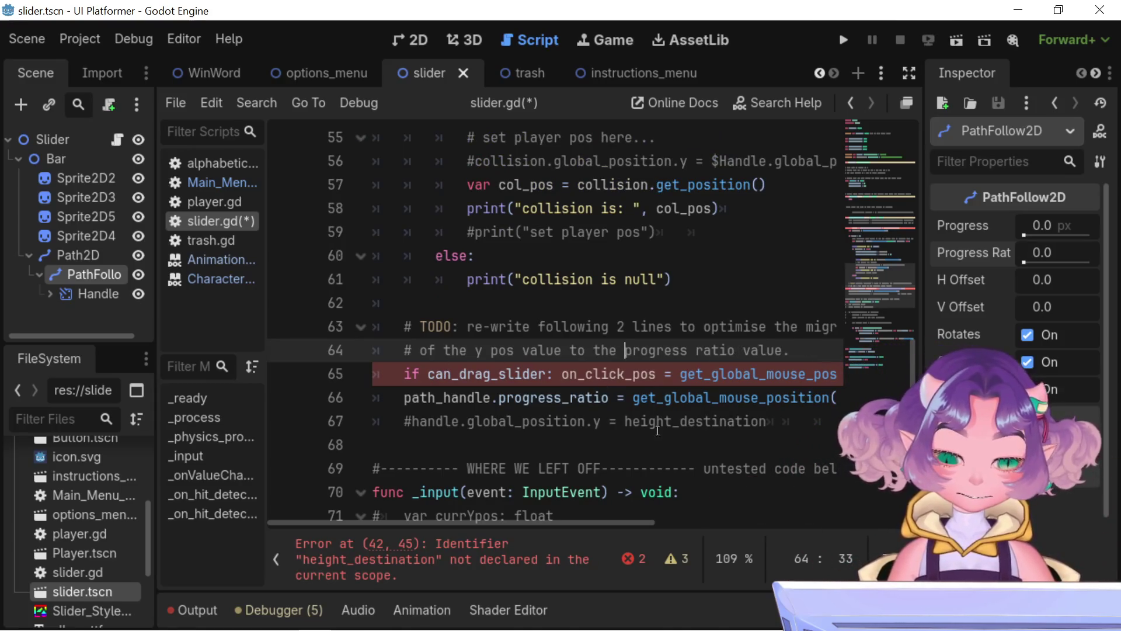
pyautogui.moveTo(470, 528)
pyautogui.mouseDown()
pyautogui.moveTo(574, 506)
pyautogui.moveTo(489, 496)
pyautogui.moveTo(549, 503)
pyautogui.mouseUp()
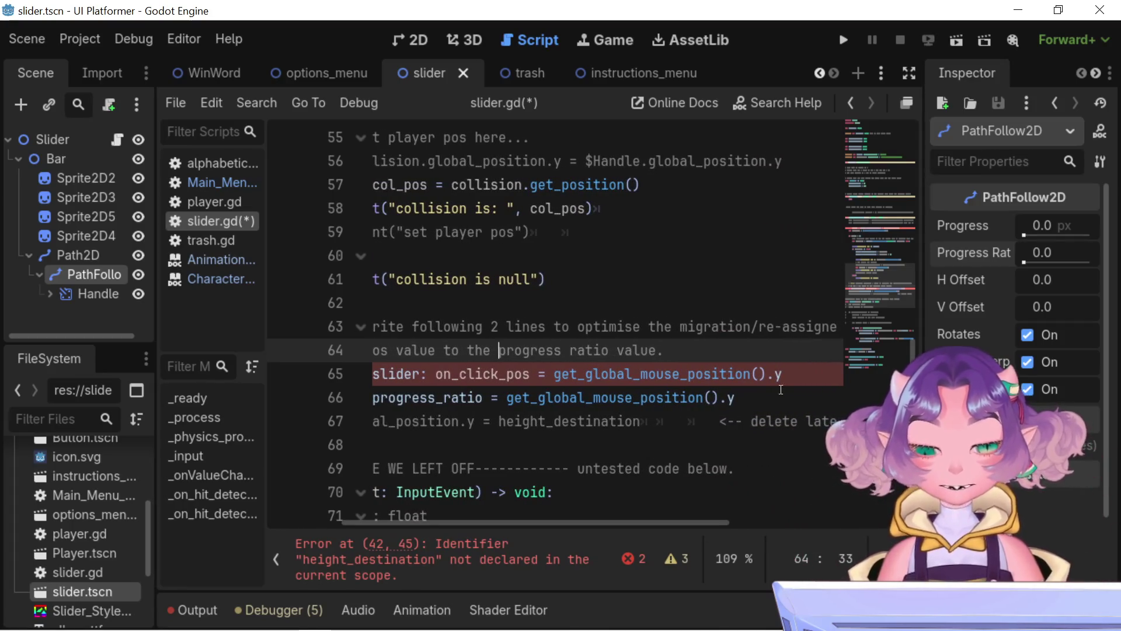
pyautogui.tripleClick(667, 392)
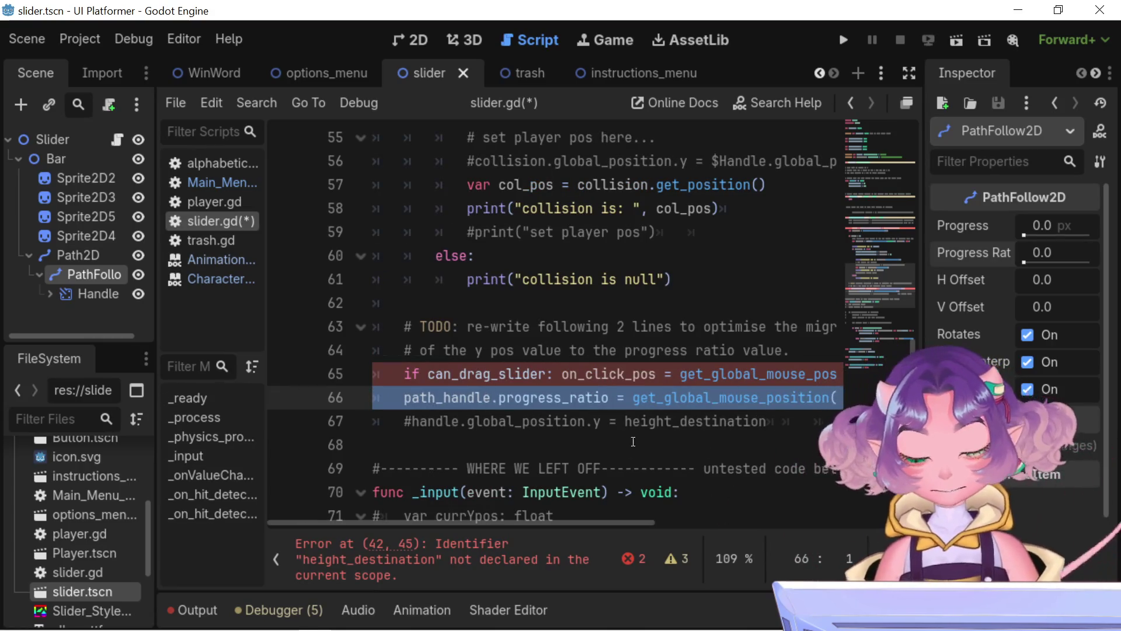
pyautogui.moveTo(589, 521)
pyautogui.mouseDown()
pyautogui.moveTo(681, 524)
pyautogui.moveTo(563, 507)
pyautogui.mouseUp()
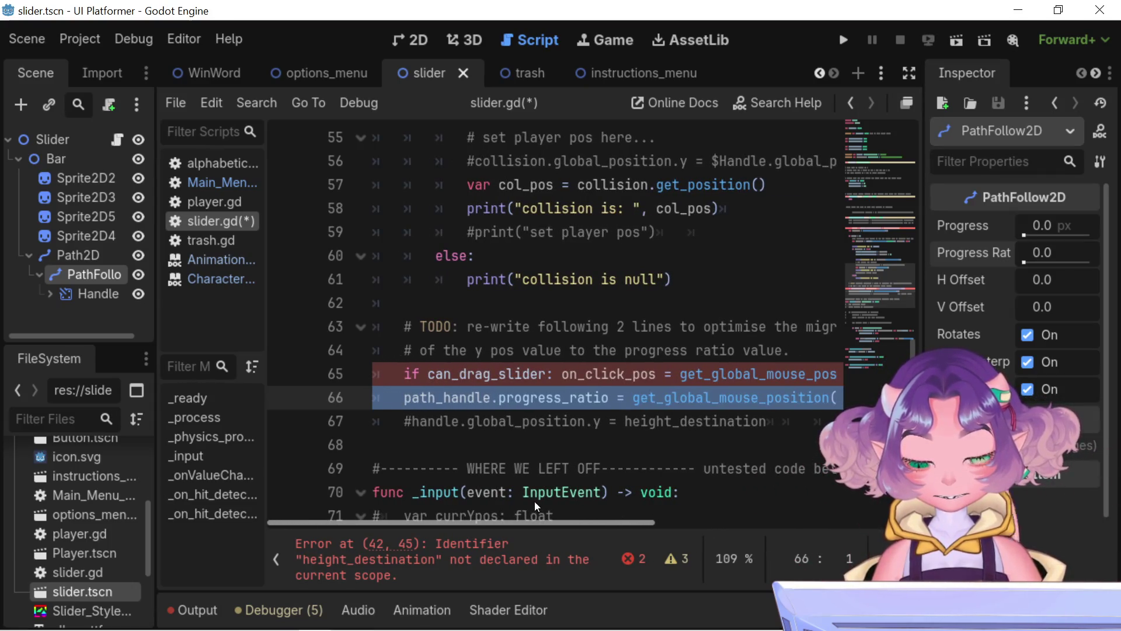
pyautogui.moveTo(554, 510)
pyautogui.mouseDown()
pyautogui.moveTo(657, 506)
pyautogui.moveTo(570, 514)
pyautogui.moveTo(659, 524)
pyautogui.mouseUp()
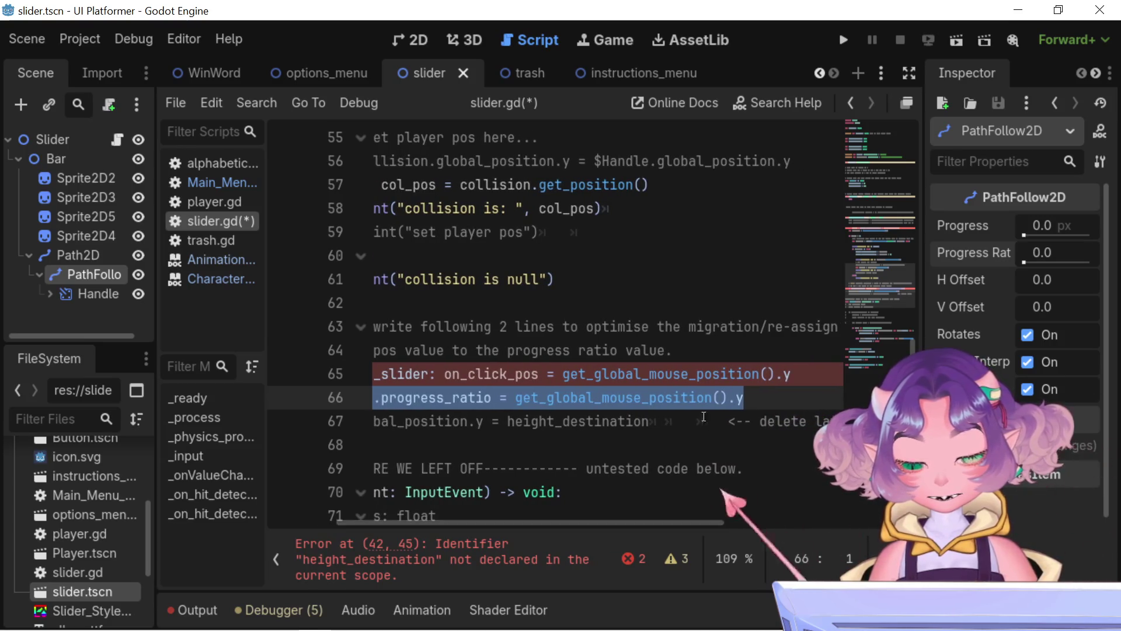
pyautogui.press('Left')
pyautogui.press('Left')
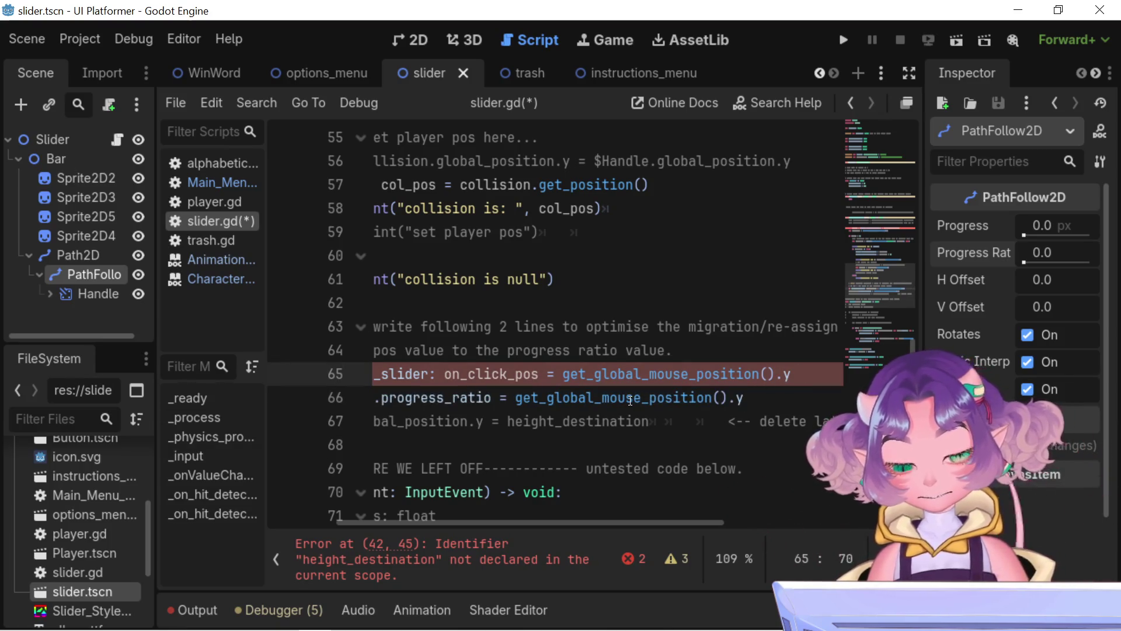
pyautogui.moveTo(572, 397)
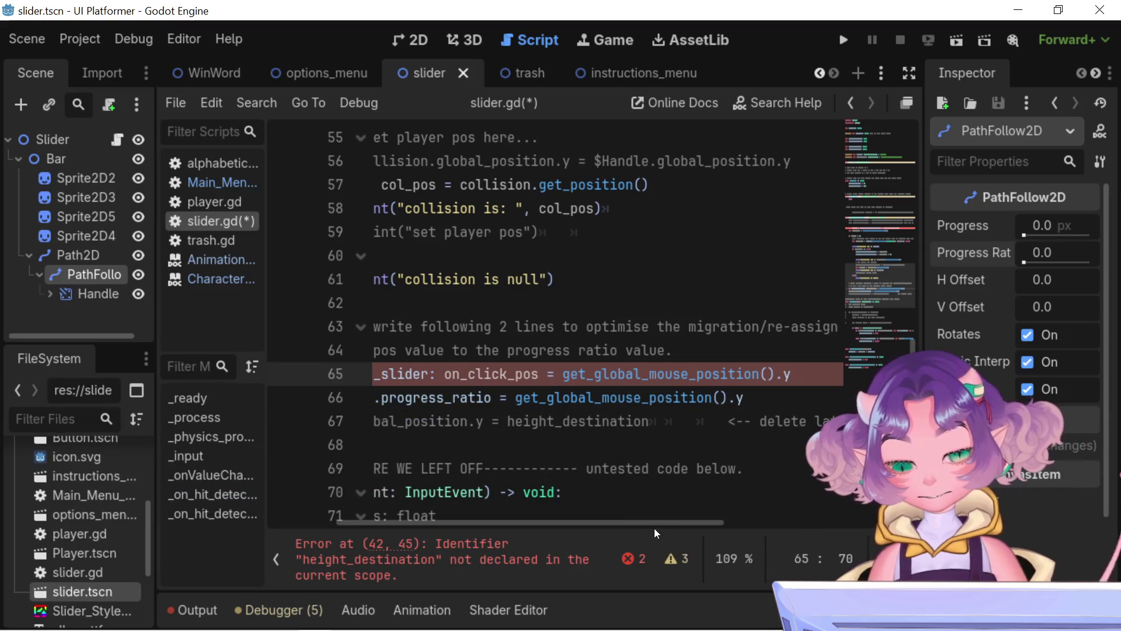
pyautogui.moveTo(650, 528); pyautogui.dragTo(600, 528)
pyautogui.moveTo(588, 532); pyautogui.dragTo(639, 534)
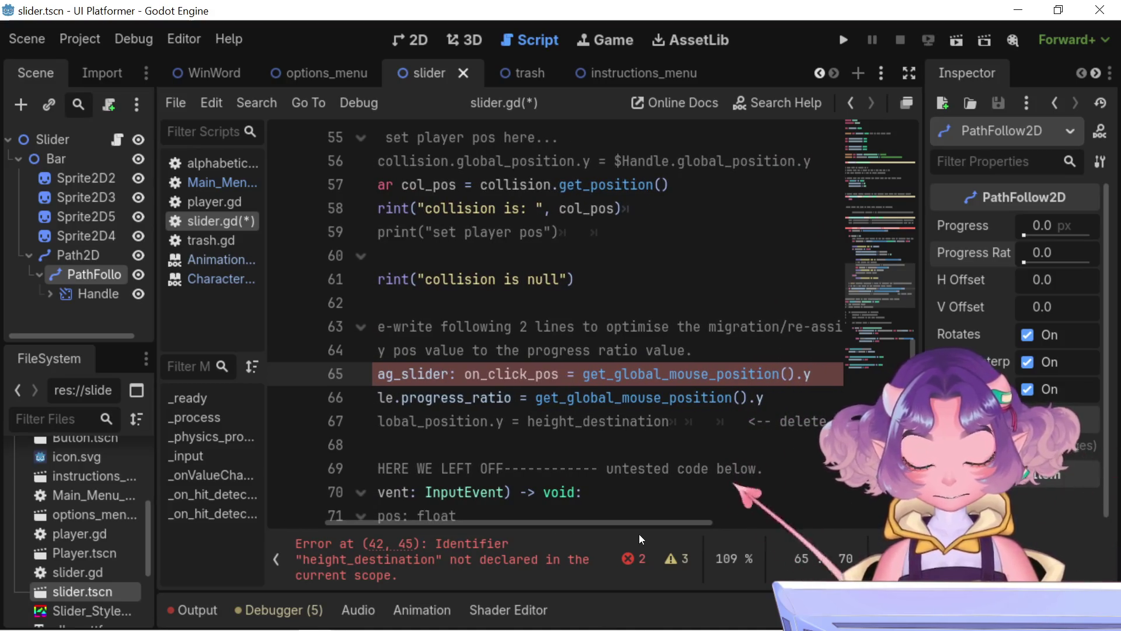
pyautogui.press('Return')
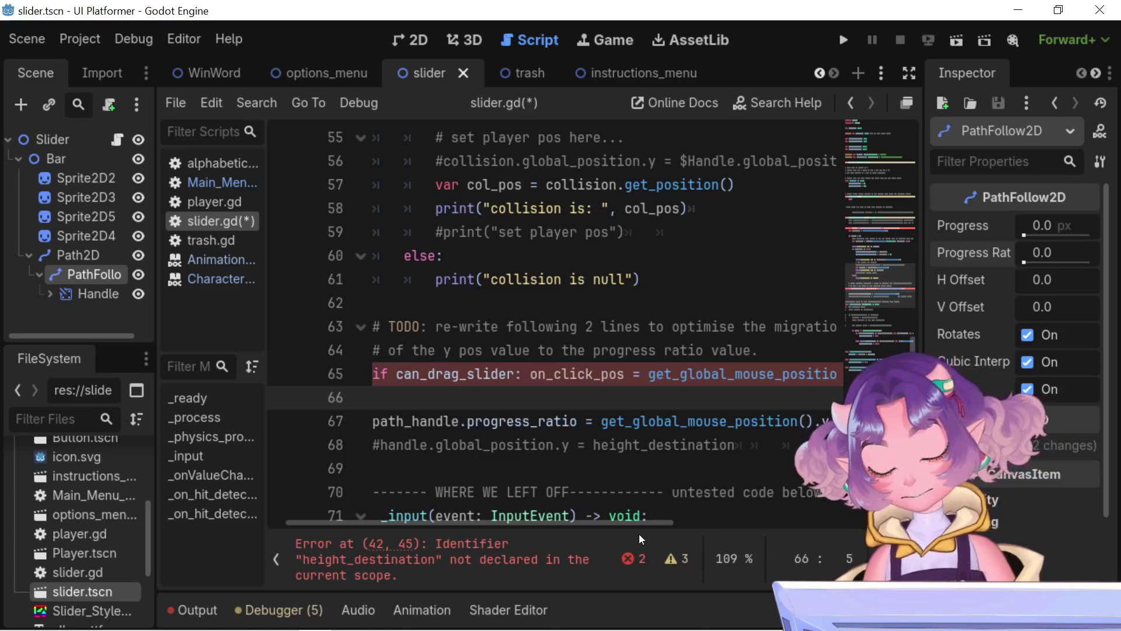
# Step: Start line 66 with an else branch followed by on_click_pos, correcting typos
pyautogui.write('ELSE')
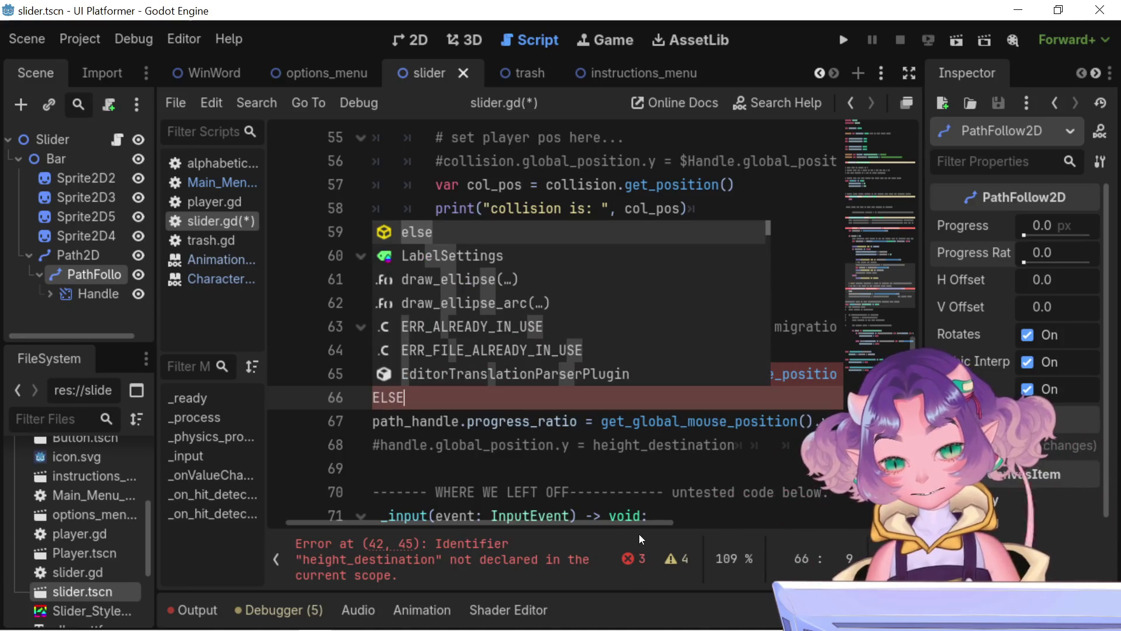
pyautogui.press('Return')
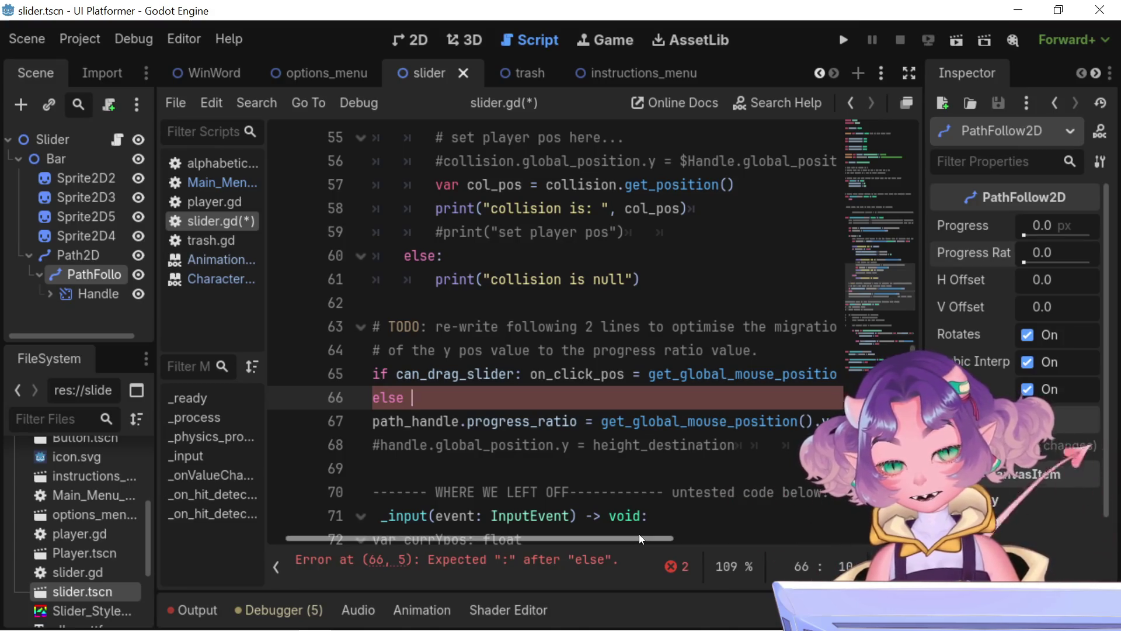
pyautogui.write('ON')
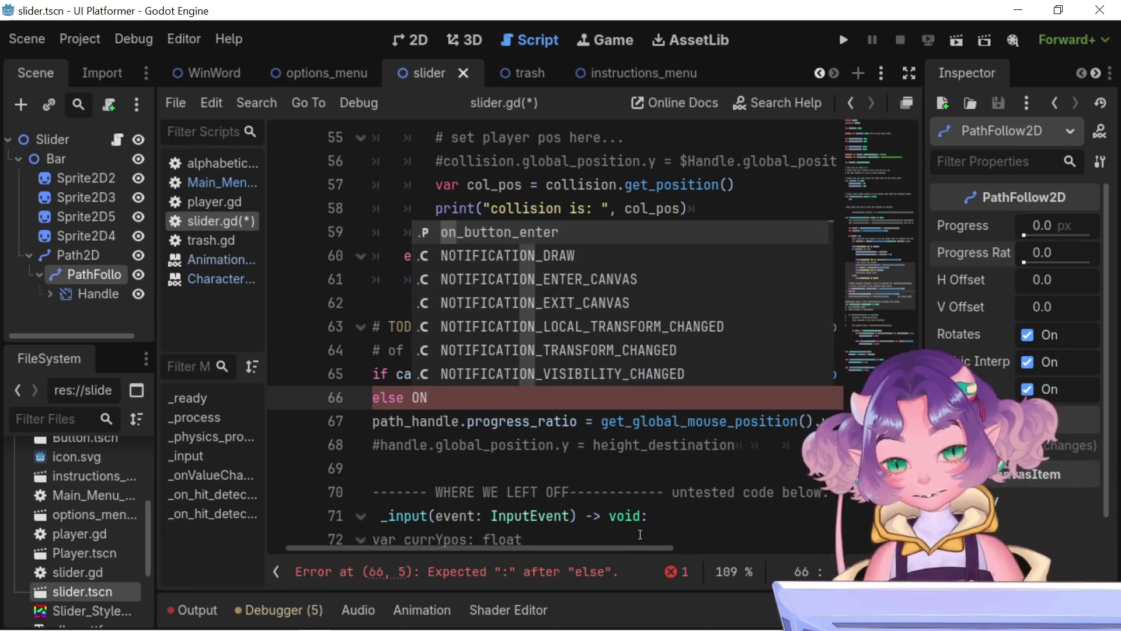
pyautogui.press('BackSpace')
pyautogui.press('BackSpace')
pyautogui.write('on')
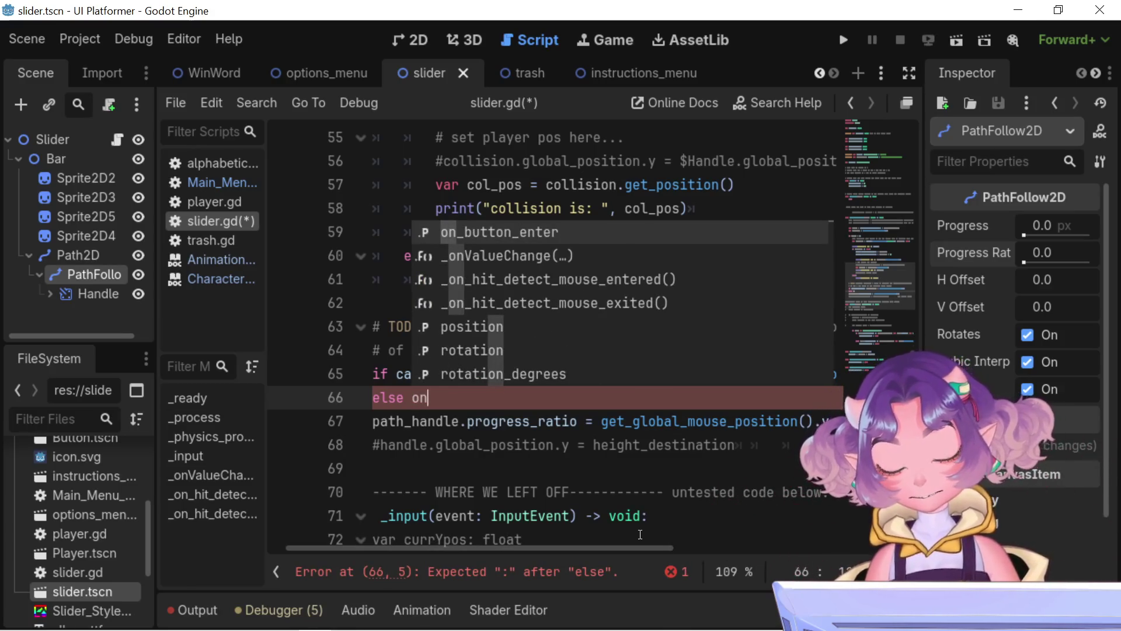
pyautogui.write('_clci')
pyautogui.press('BackSpace')
pyautogui.press('BackSpace')
pyautogui.write('ick_')
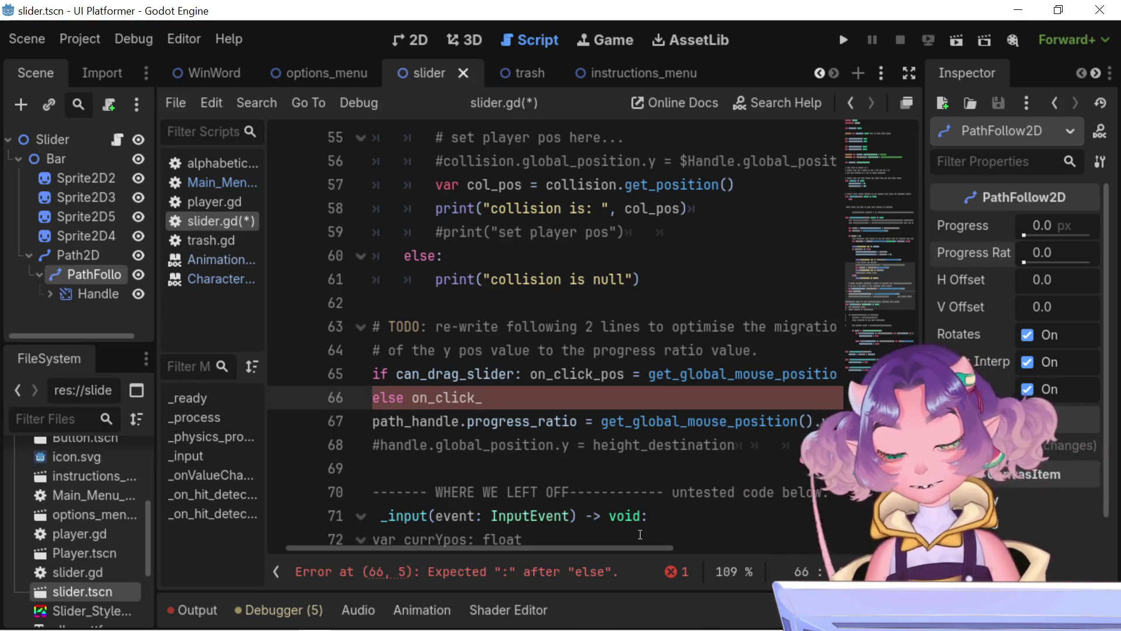
pyautogui.write('pos')
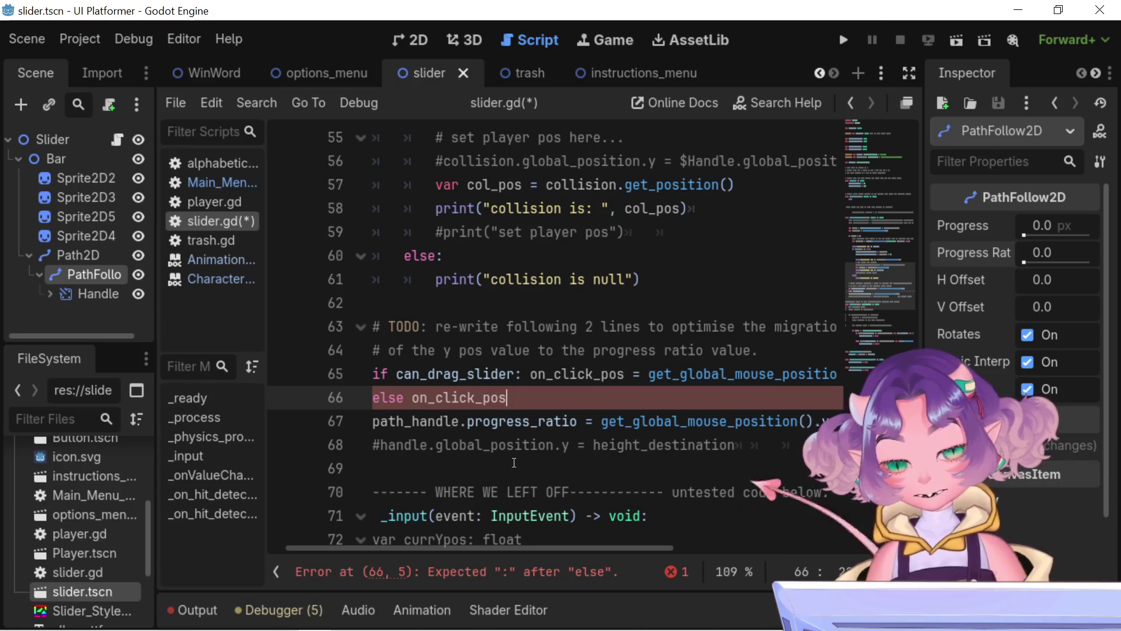
# Step: Add the colon after else and '= on_click_pos' to complete the branch
pyautogui.moveTo(404, 398); pyautogui.dragTo(388, 401)
pyautogui.click(404, 397)
pyautogui.write(':')
pyautogui.click(513, 398)
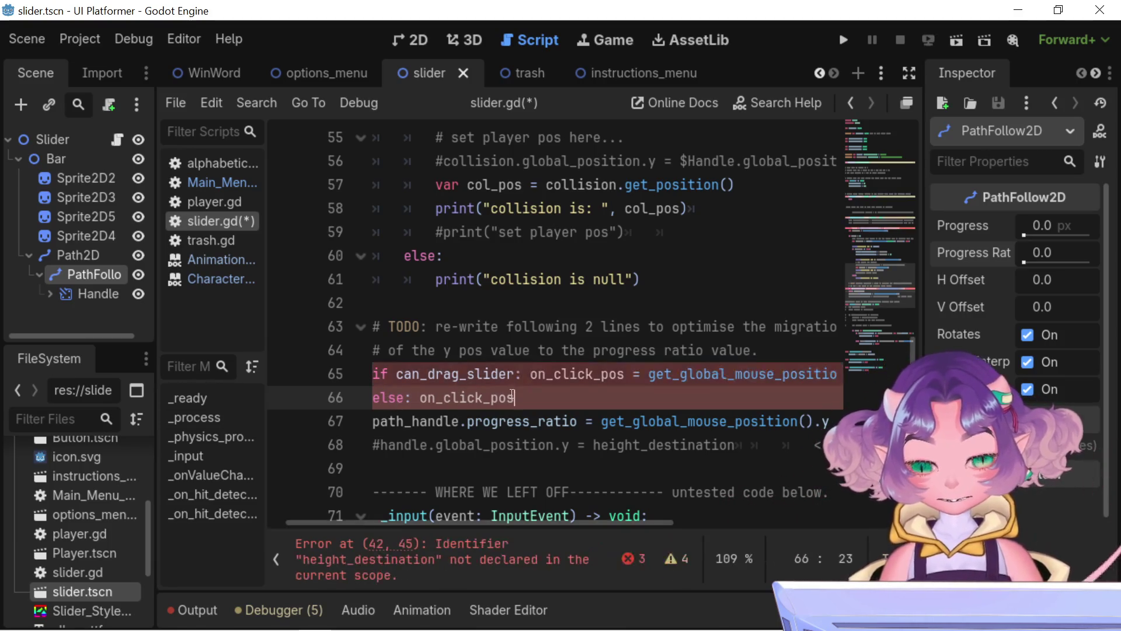
pyautogui.write(' = ')
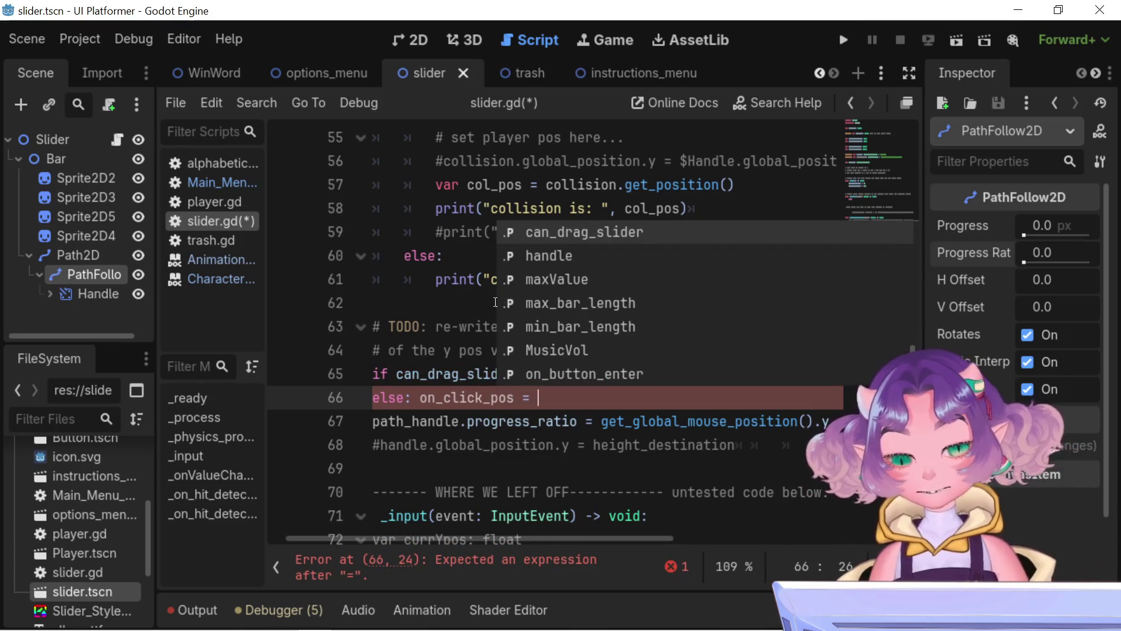
pyautogui.write('on')
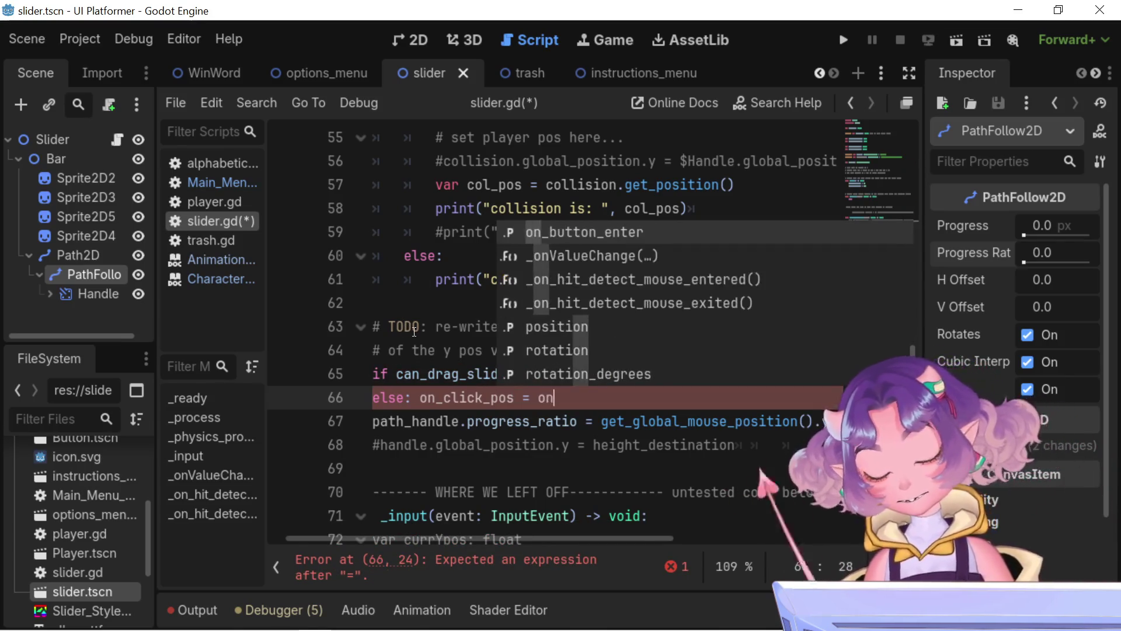
pyautogui.write('_cli')
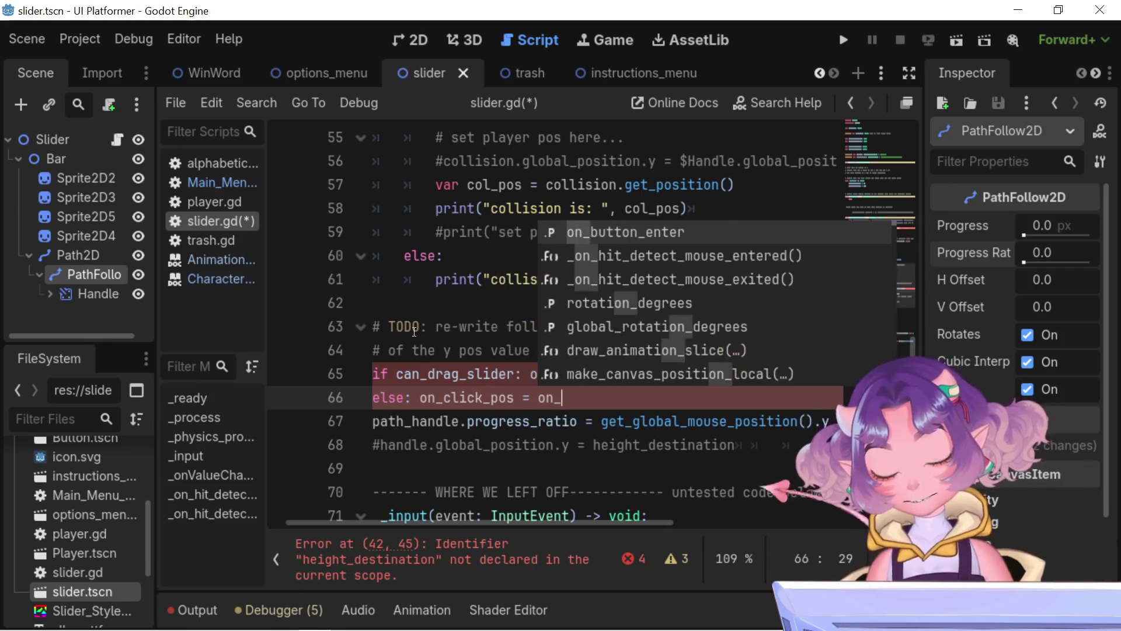
pyautogui.write('ck')
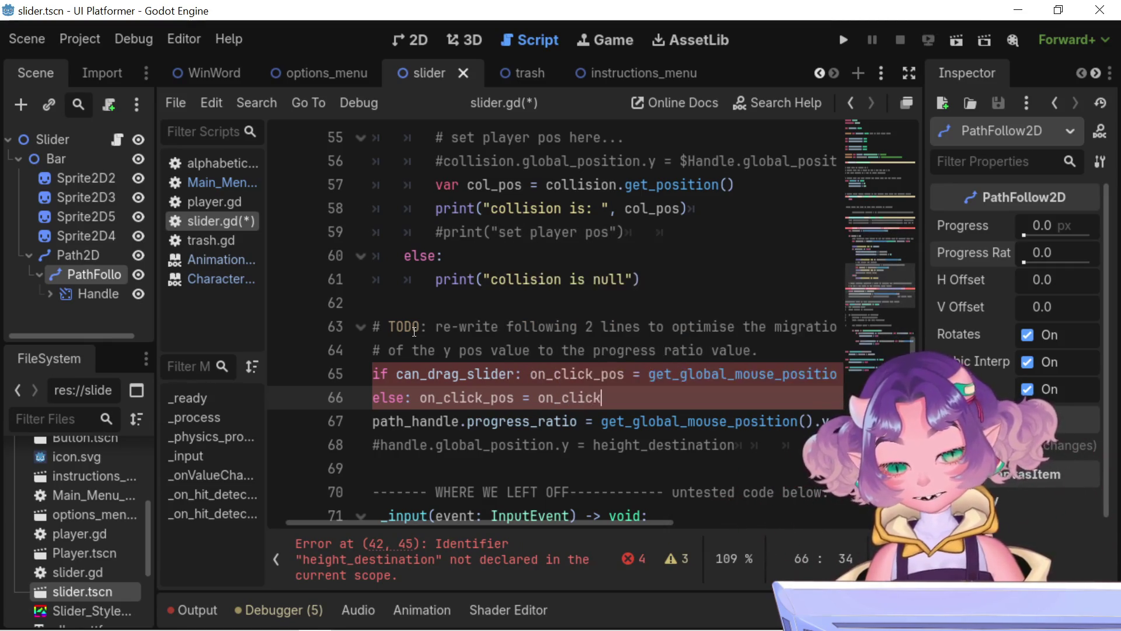
pyautogui.write('_po')
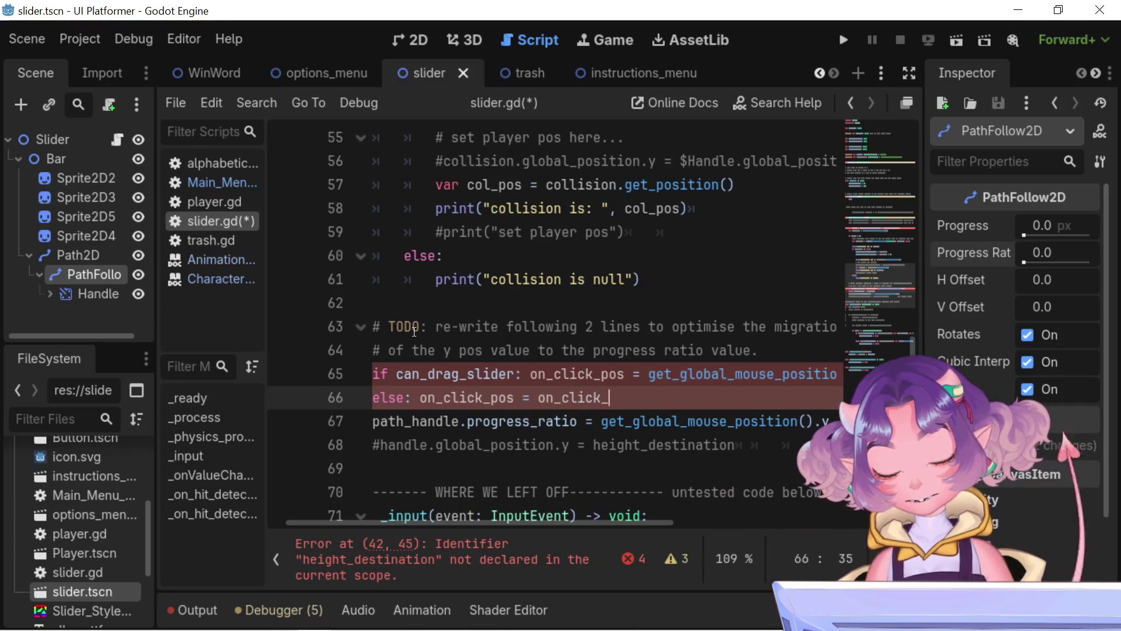
pyautogui.write('s')
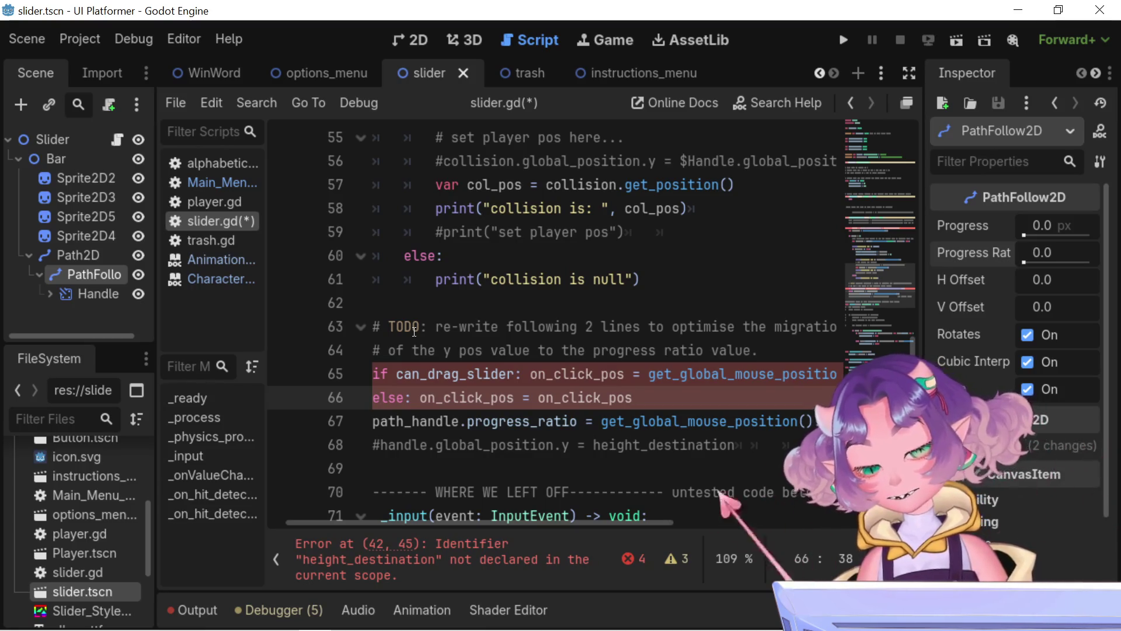
pyautogui.moveTo(616, 522)
pyautogui.mouseDown()
pyautogui.moveTo(762, 518)
pyautogui.moveTo(592, 520)
pyautogui.mouseUp()
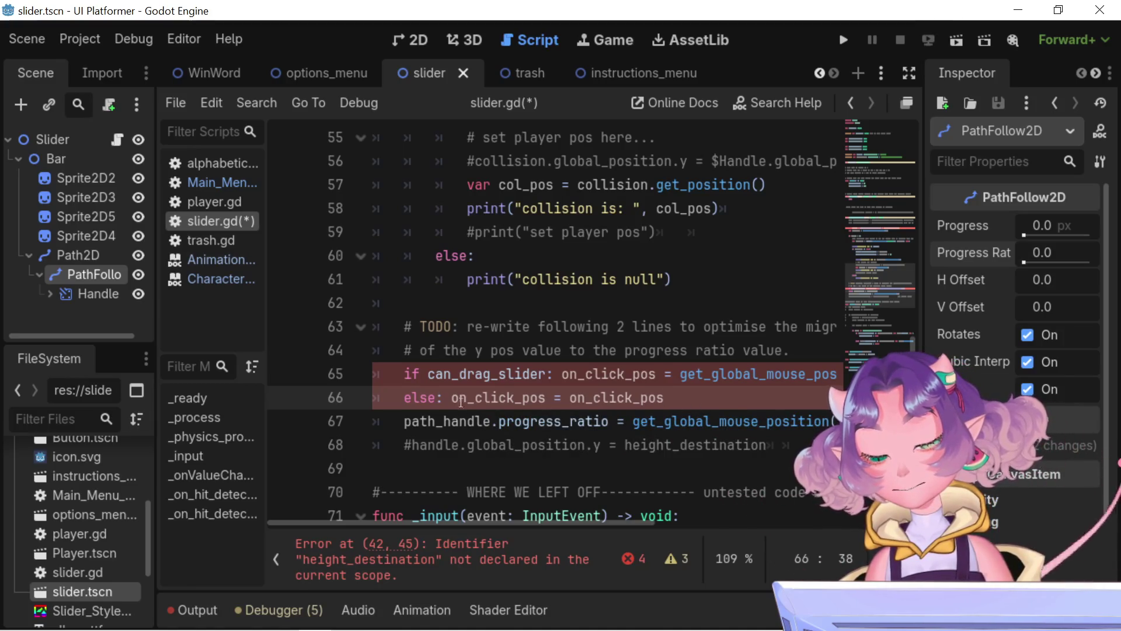
# Step: Delete the else line, leaving only the can_drag_slider assignment on line 65
pyautogui.click(400, 400)
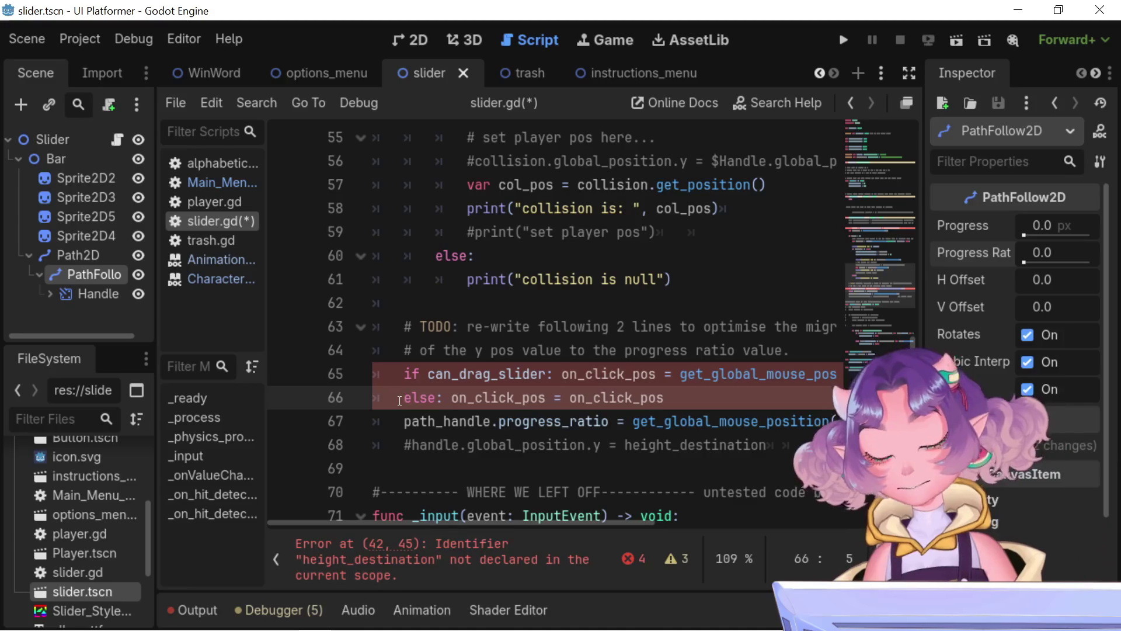
pyautogui.press('BackSpace')
pyautogui.press('BackSpace')
pyautogui.press('BackSpace')
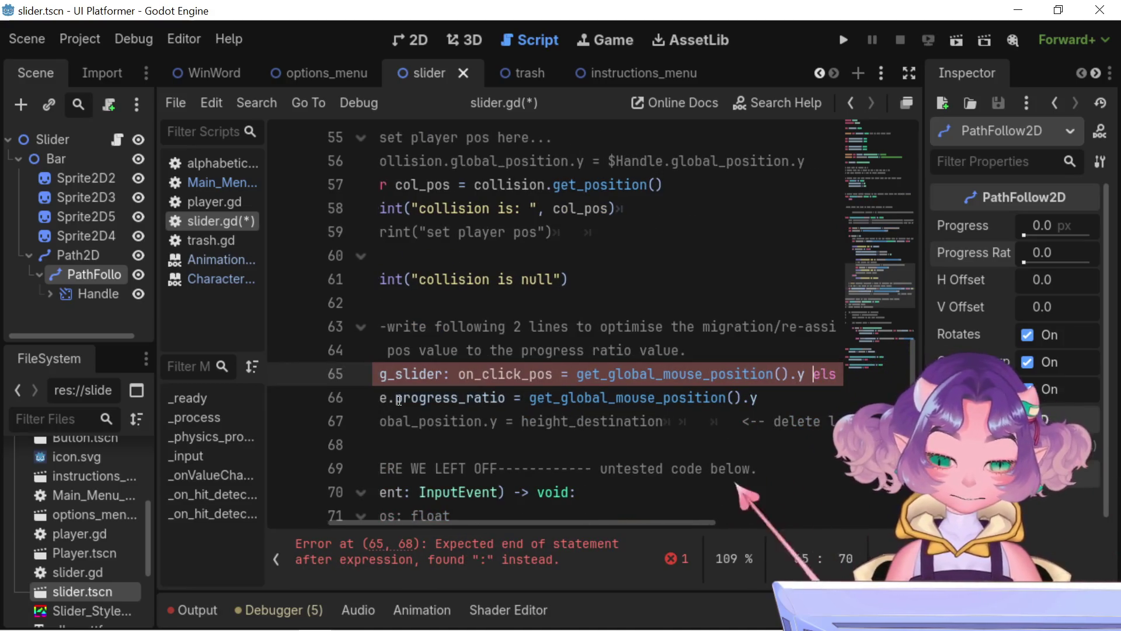
pyautogui.press('BackSpace')
pyautogui.moveTo(463, 538); pyautogui.dragTo(350, 537)
pyautogui.press('Return')
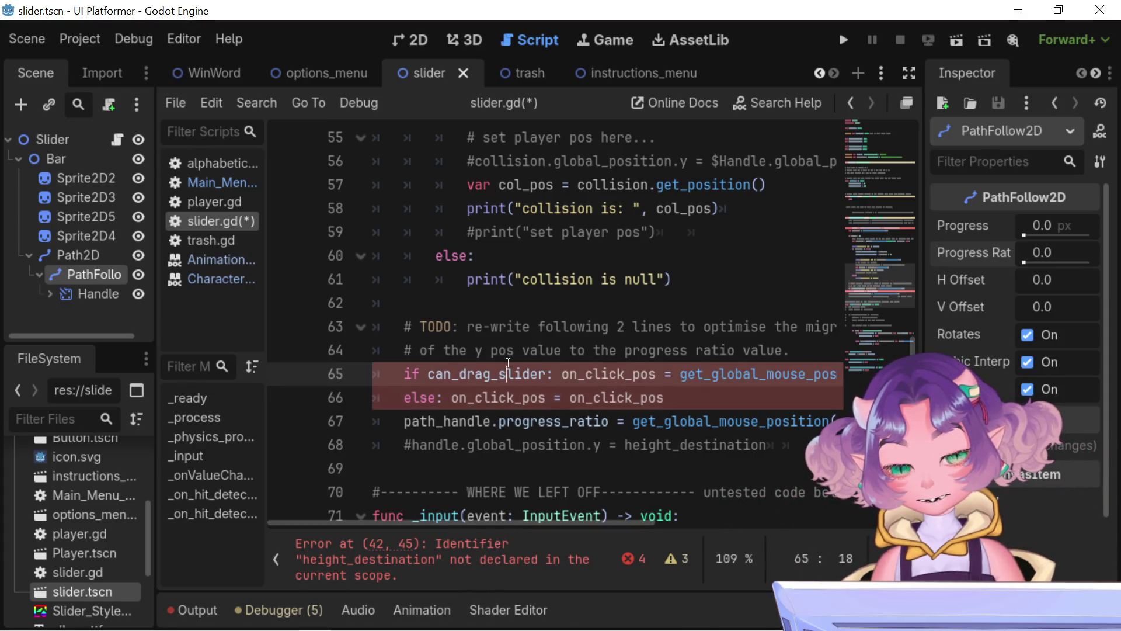
pyautogui.moveTo(671, 397); pyautogui.dragTo(135, 394)
pyautogui.press('BackSpace')
pyautogui.press('BackSpace')
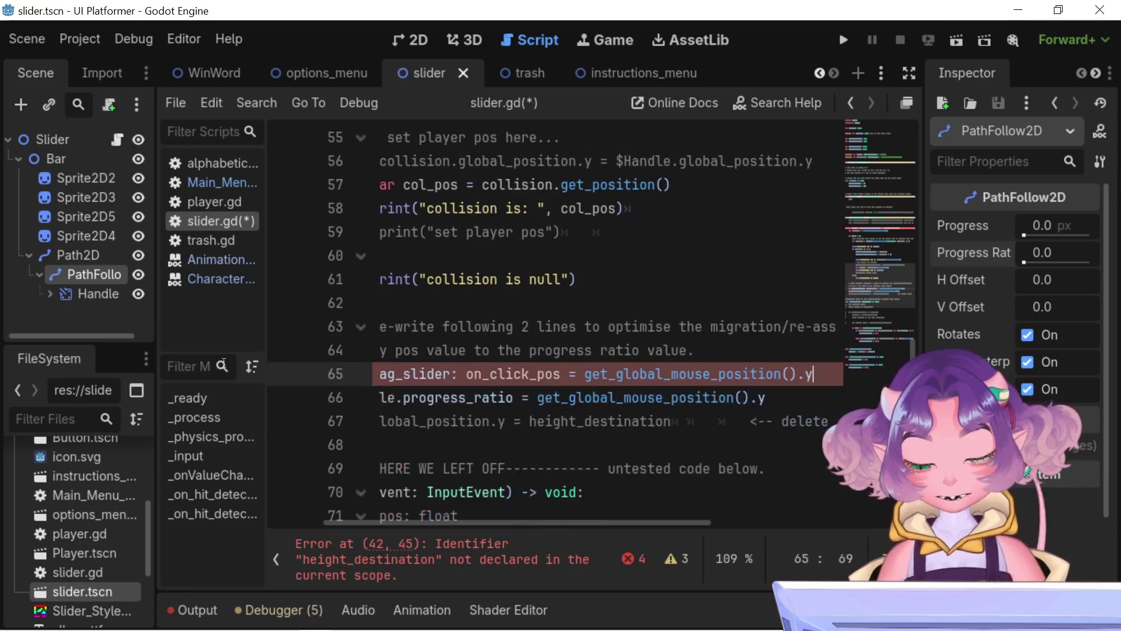
pyautogui.scroll(10, 505, 355)
# Step: Insert a blank line after the min_bar_length declaration on line 12
pyautogui.scroll(5, 504, 355)
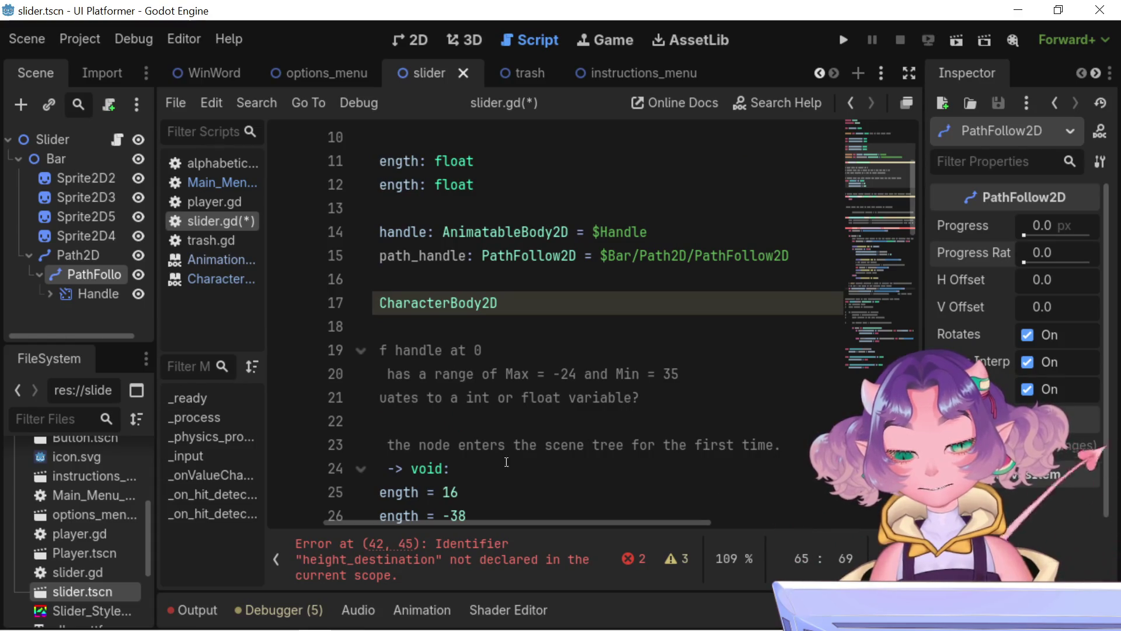
pyautogui.moveTo(533, 523); pyautogui.dragTo(477, 523)
pyautogui.scroll(-4, 395, 347)
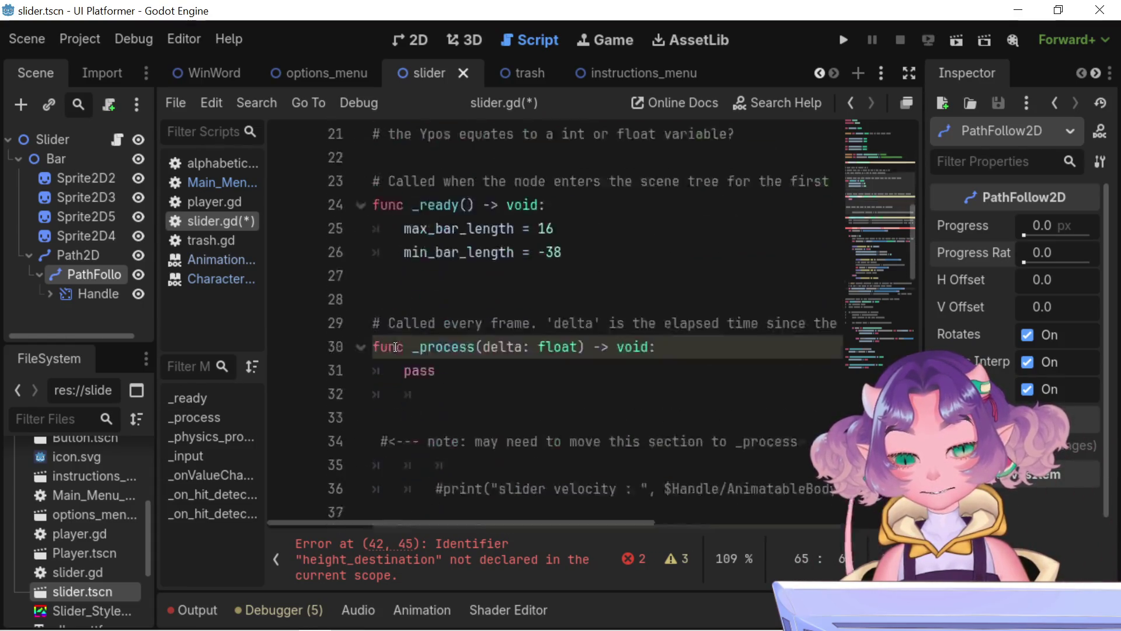
pyautogui.scroll(3, 395, 347)
pyautogui.scroll(1, 396, 347)
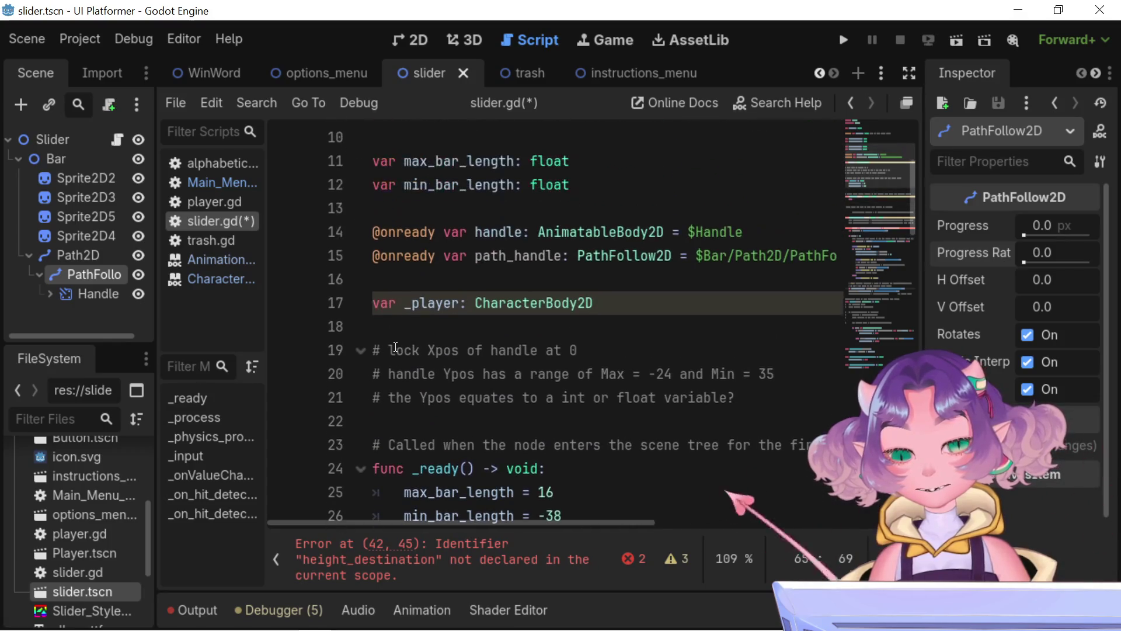
pyautogui.scroll(3, 570, 331)
pyautogui.scroll(1, 570, 331)
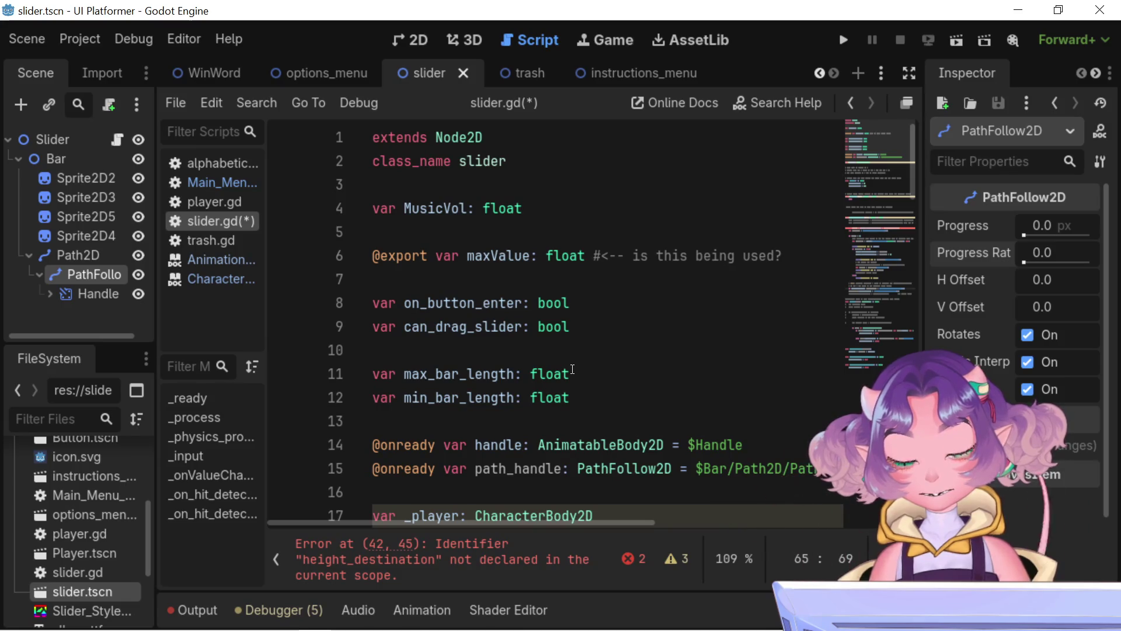
pyautogui.click(565, 336)
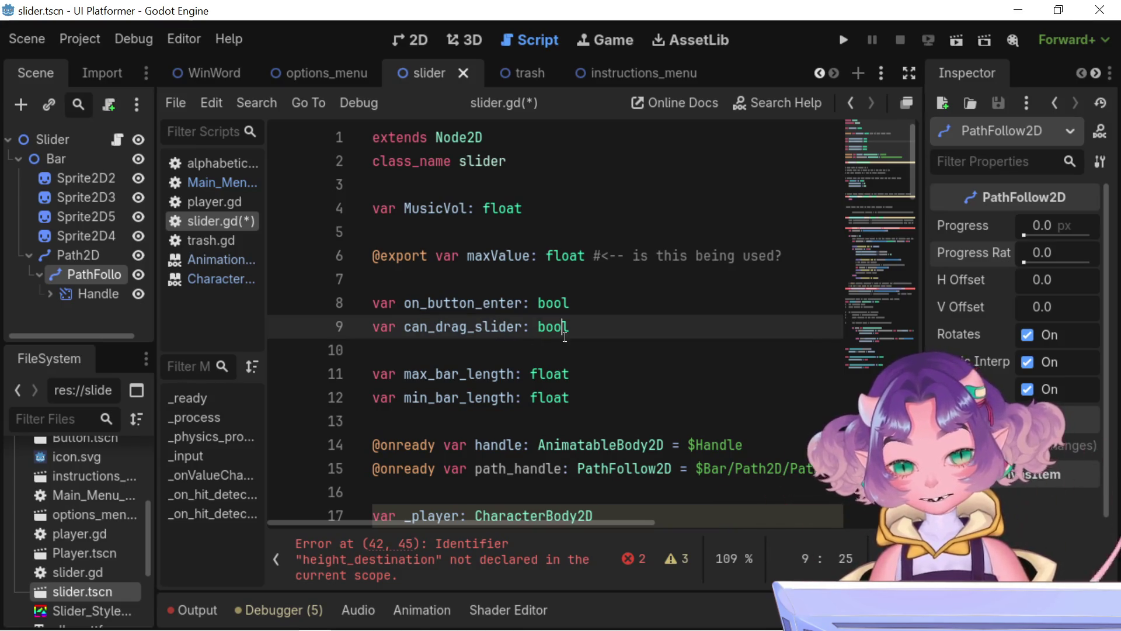
pyautogui.click(600, 368)
pyautogui.click(606, 398)
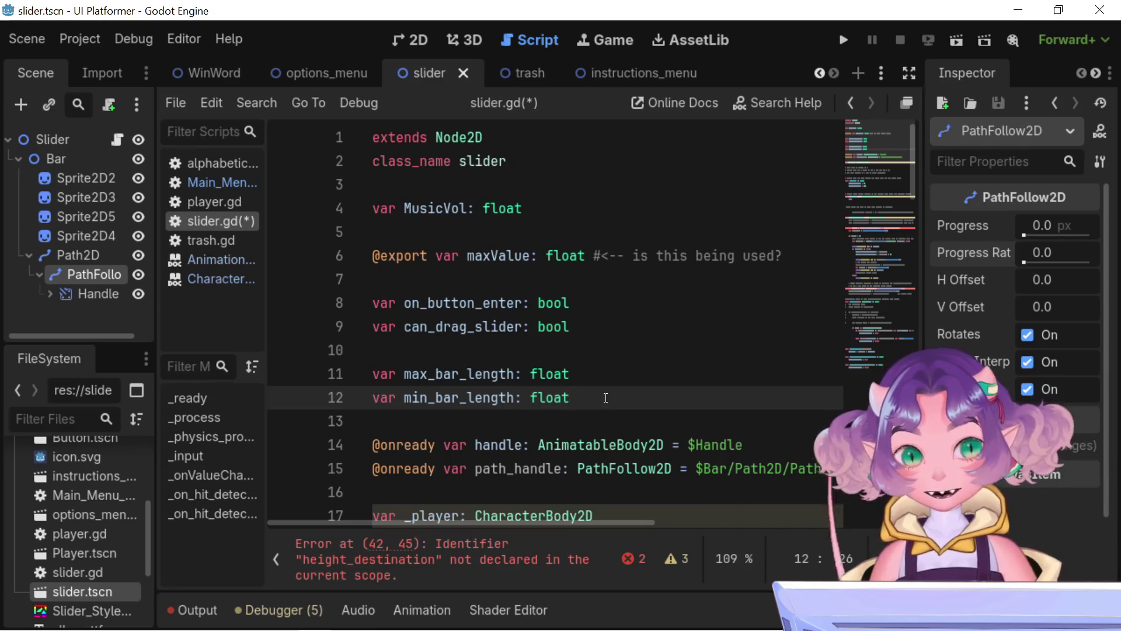
pyautogui.press('Return')
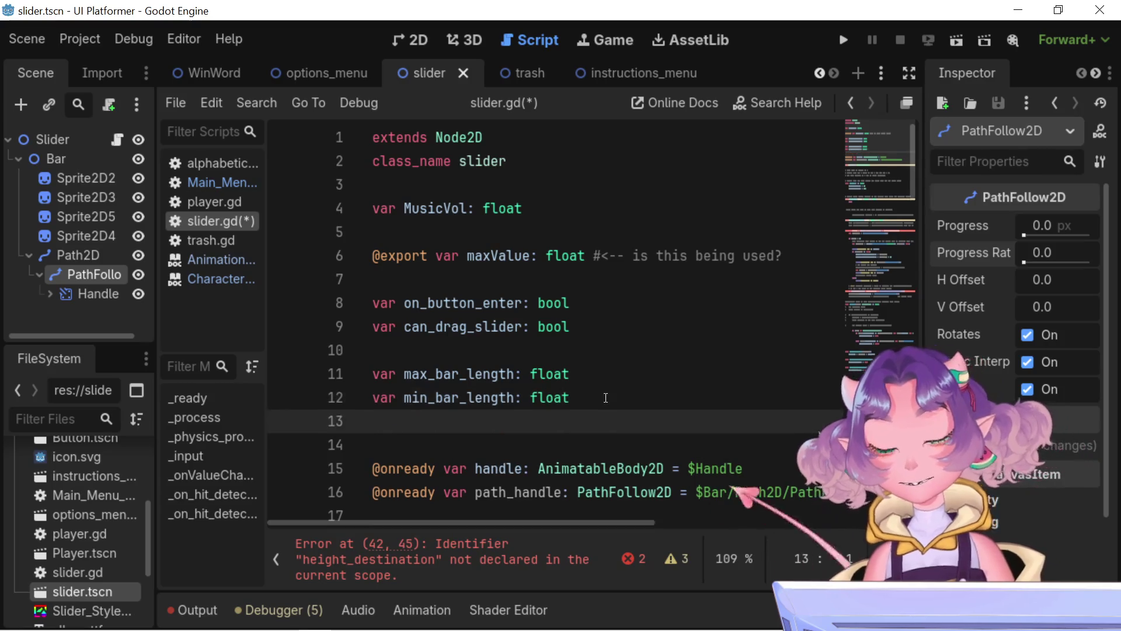
# Step: Declare 'var on_click_pos: Vector2' on line 13 beneath min_bar_length, using the Vector2 suggestion
pyautogui.write('var')
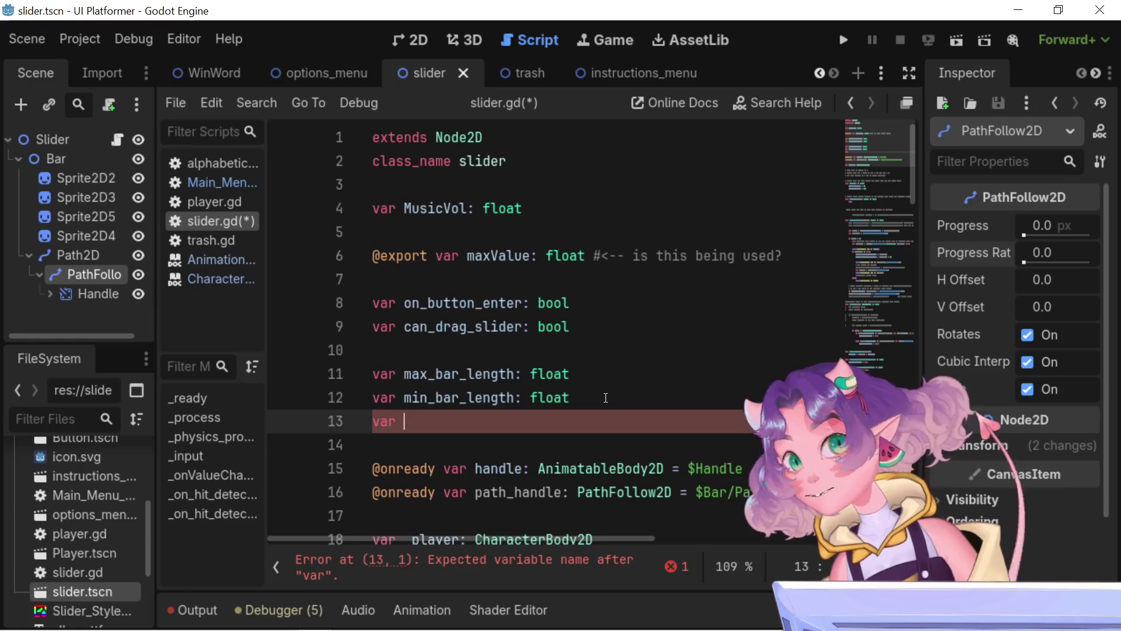
pyautogui.scroll(-5, 607, 403)
pyautogui.scroll(5, 610, 417)
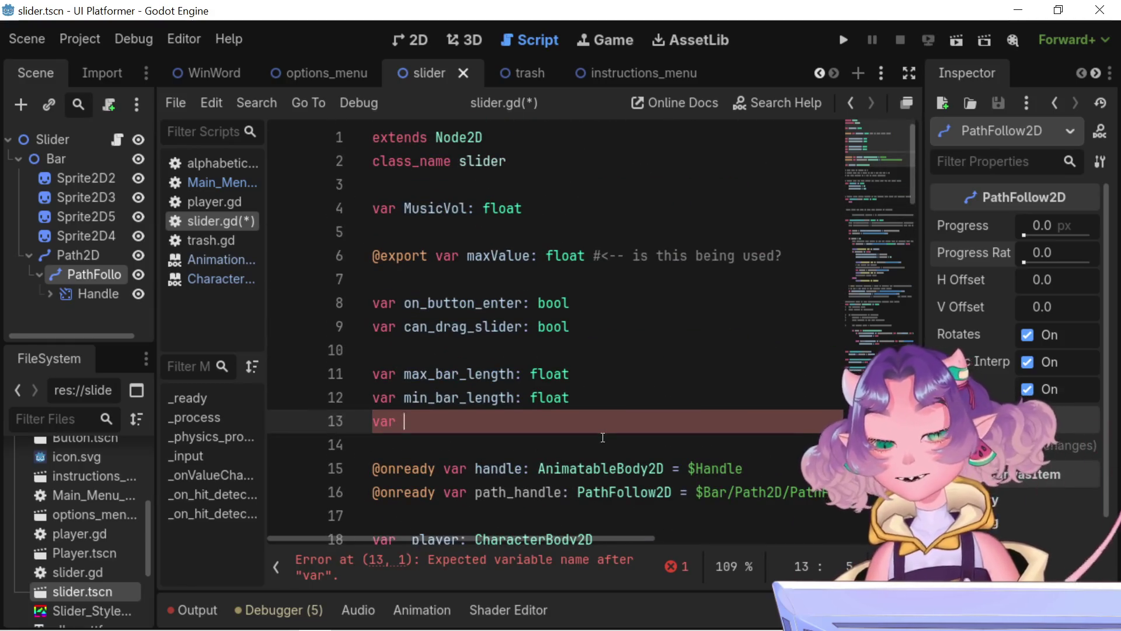
pyautogui.scroll(-10, 607, 437)
pyautogui.scroll(-5, 615, 437)
pyautogui.scroll(3, 615, 437)
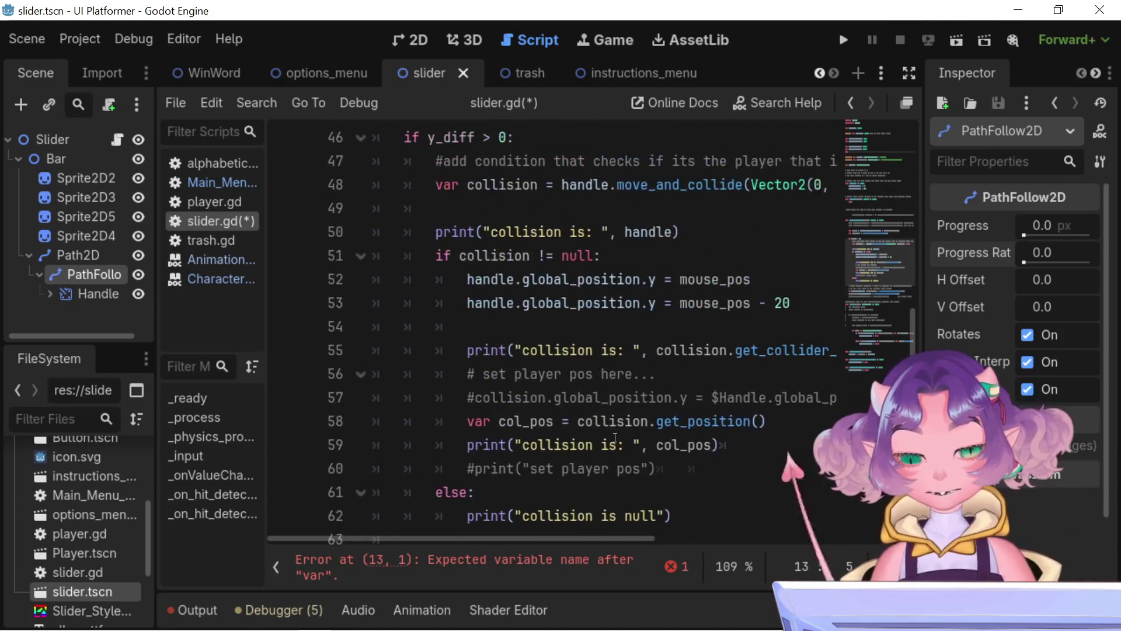
pyautogui.moveTo(608, 280)
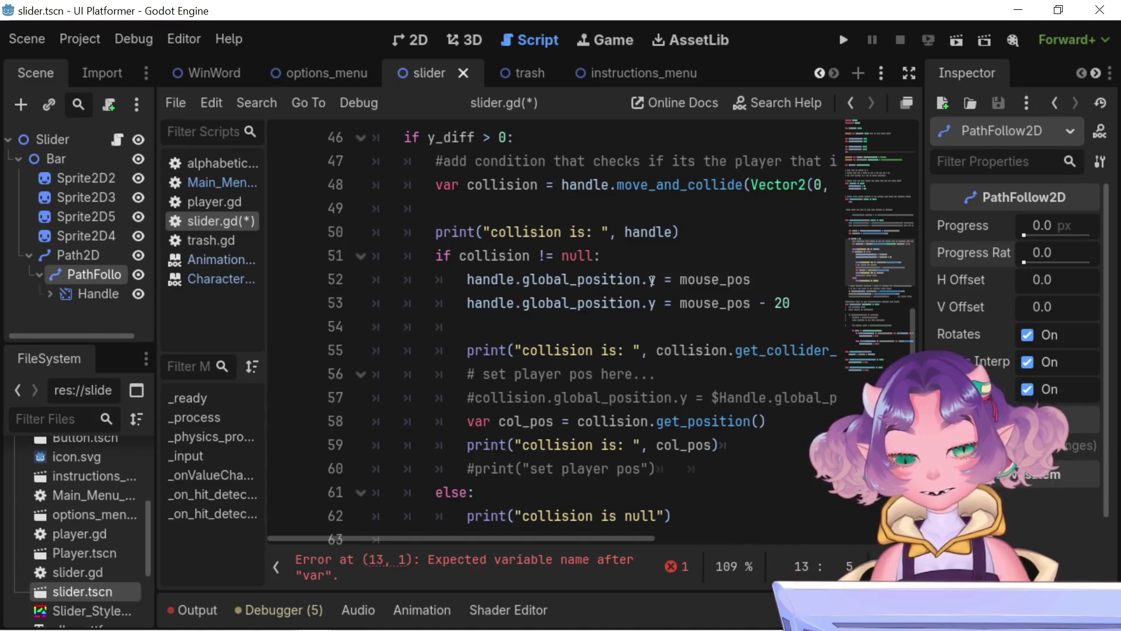
pyautogui.moveTo(652, 281)
pyautogui.scroll(15, 653, 281)
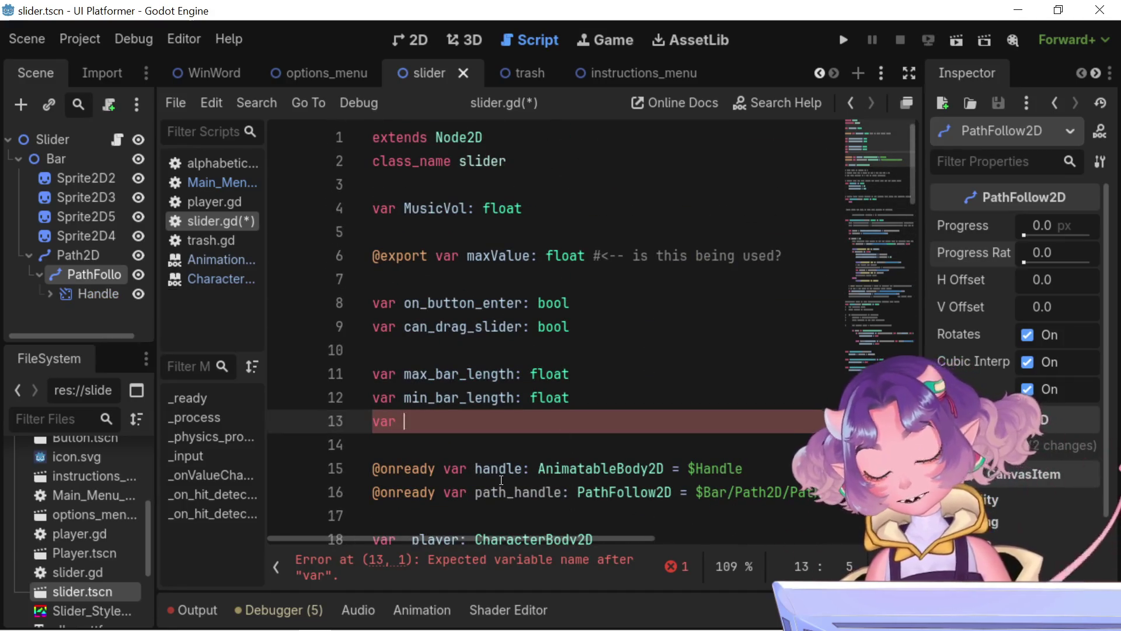
pyautogui.write('on')
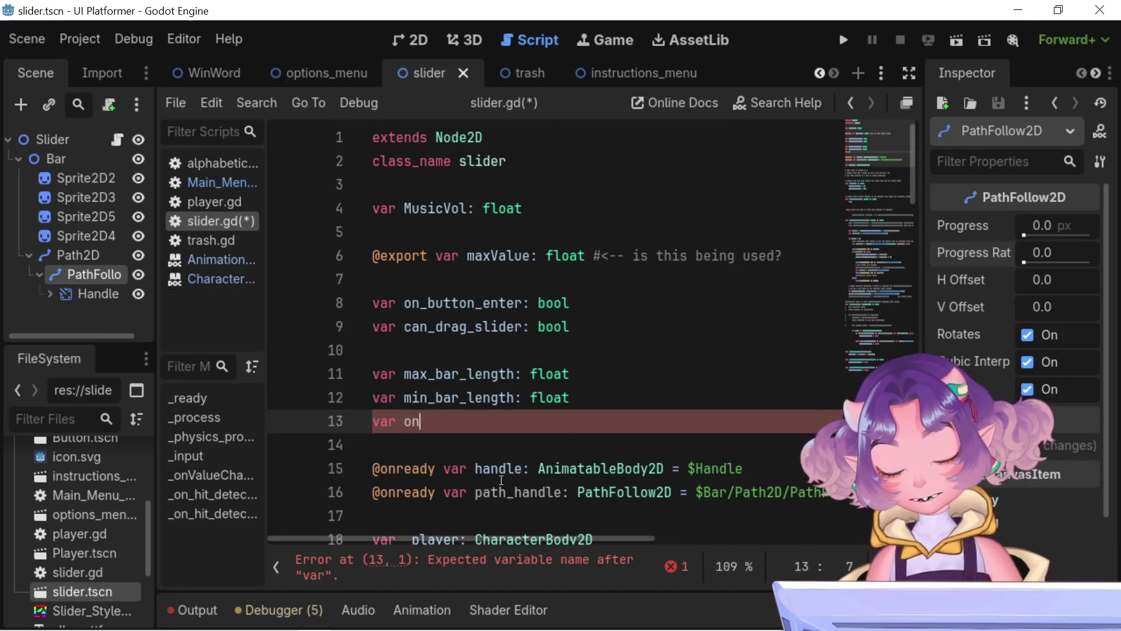
pyautogui.write('_click')
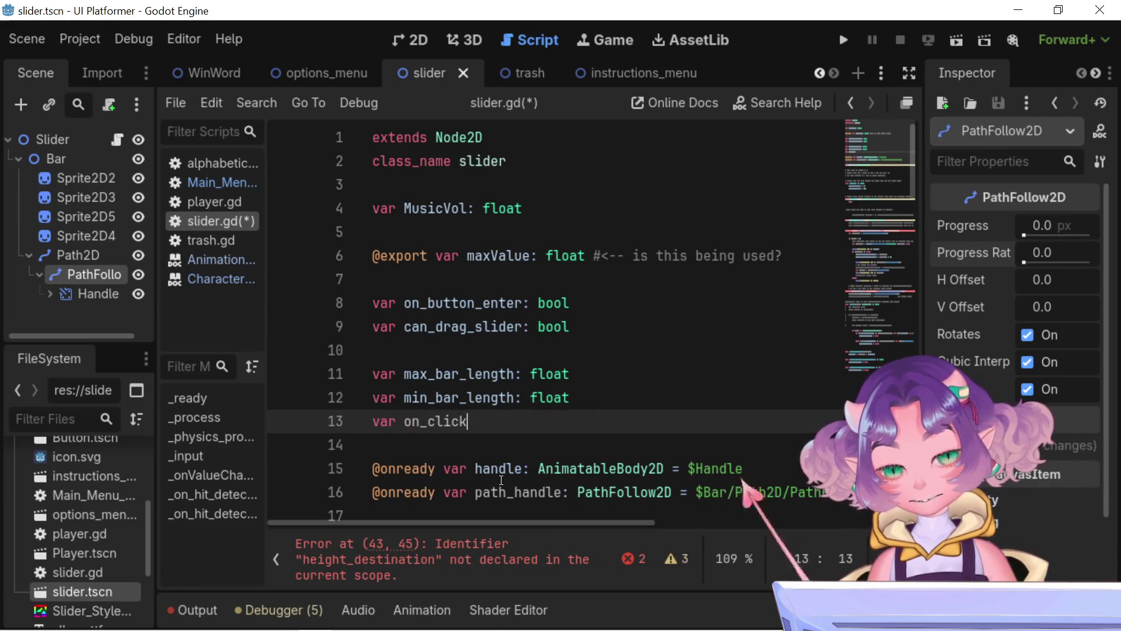
pyautogui.write('_')
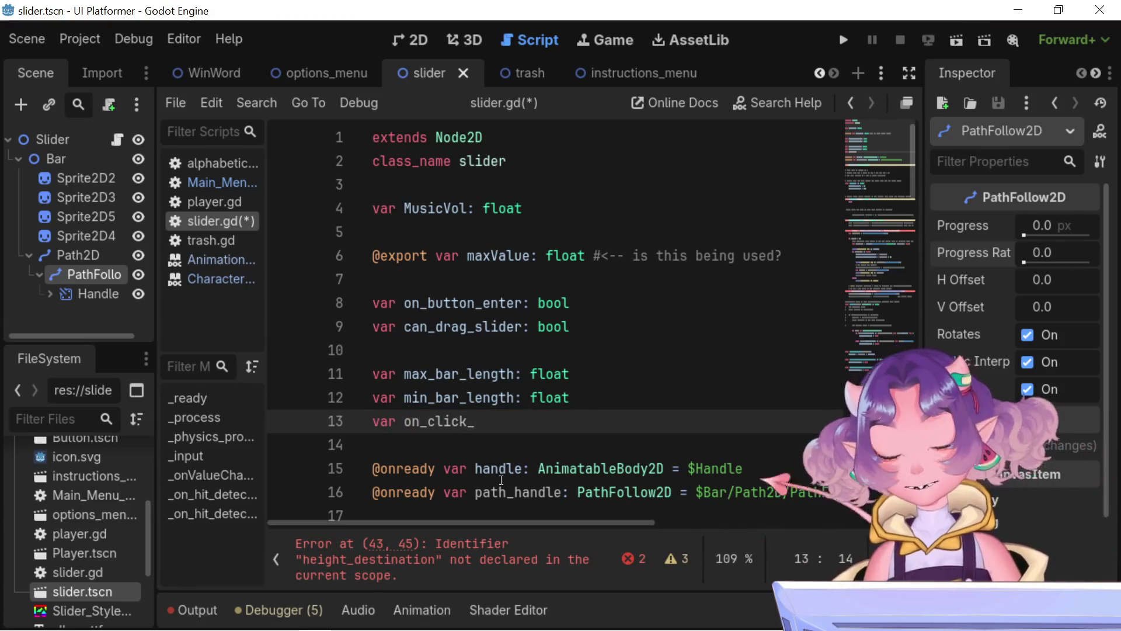
pyautogui.write('pos =')
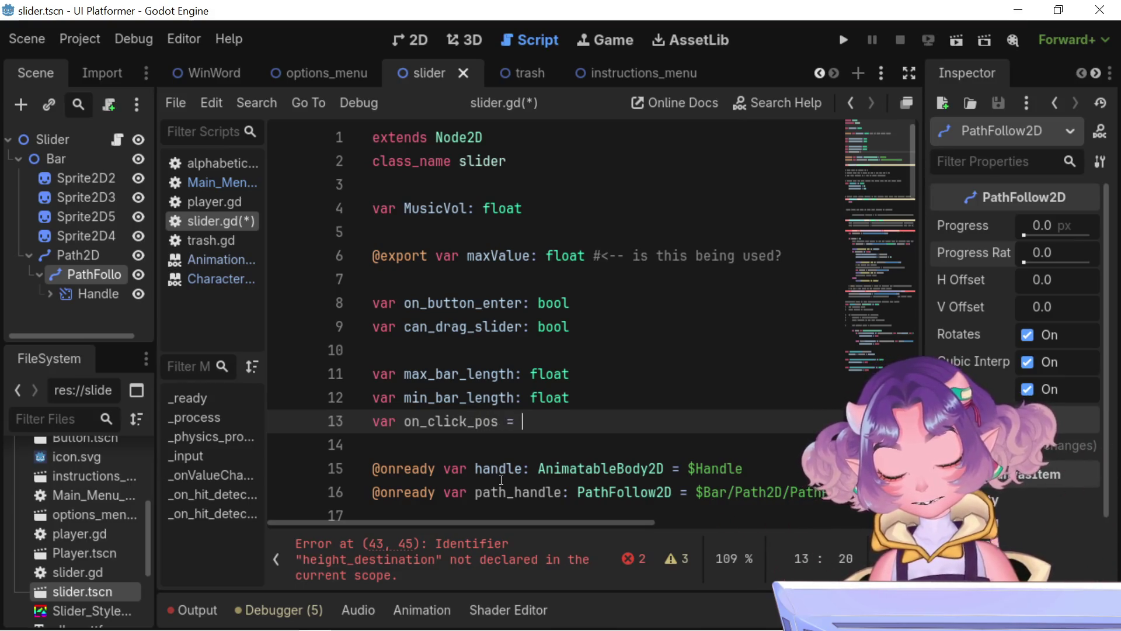
pyautogui.press('BackSpace')
pyautogui.press('BackSpace')
pyautogui.write(':')
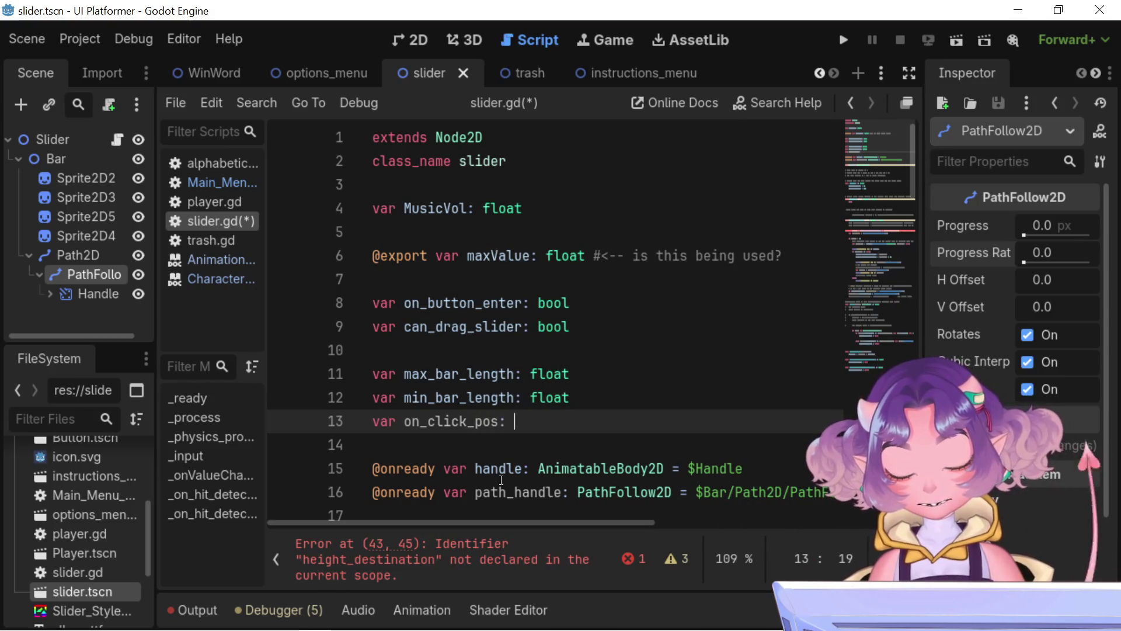
pyautogui.write('f')
pyautogui.press('BackSpace')
pyautogui.write('vect')
pyautogui.press('Return')
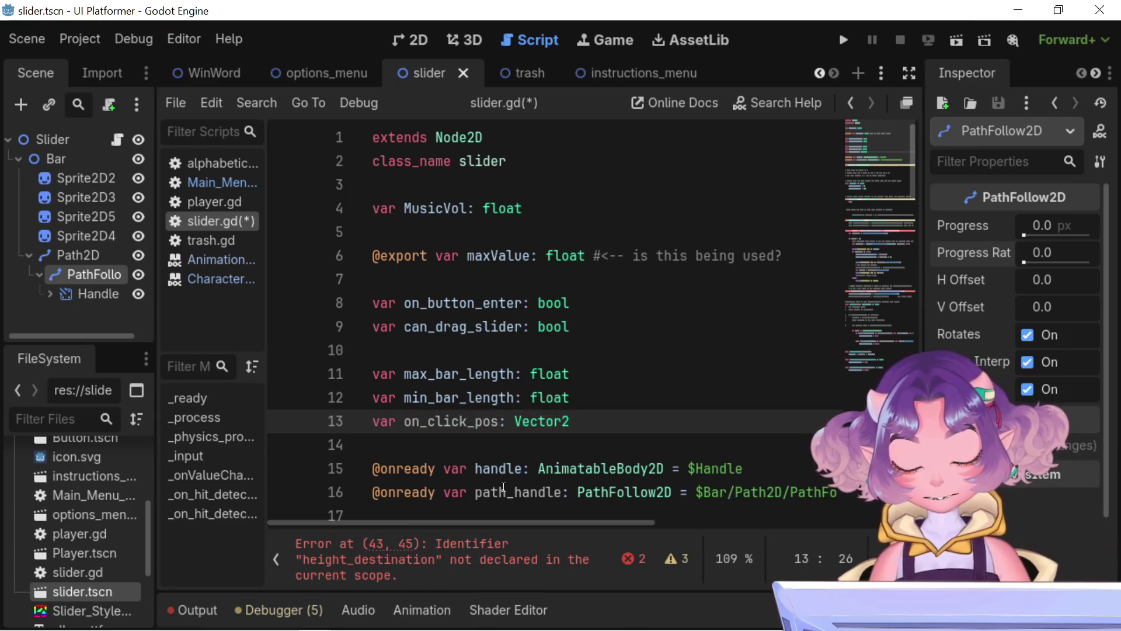
pyautogui.scroll(-7, 503, 487)
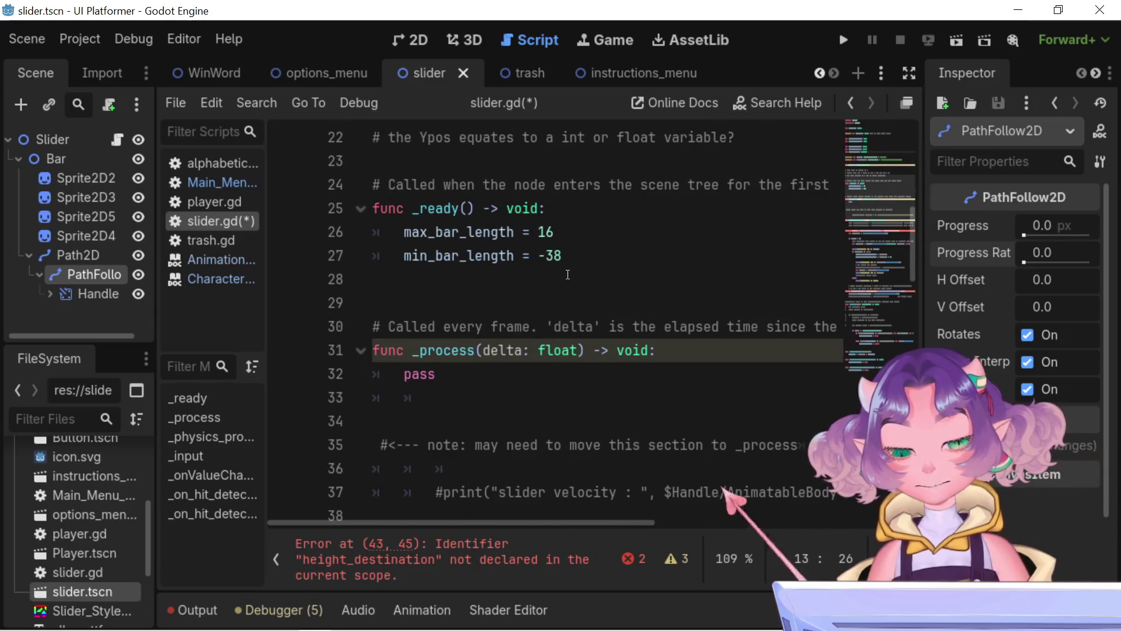
# Step: Add a new line 28 at the end of _ready holding on_click_pos from autocomplete
pyautogui.click(590, 266)
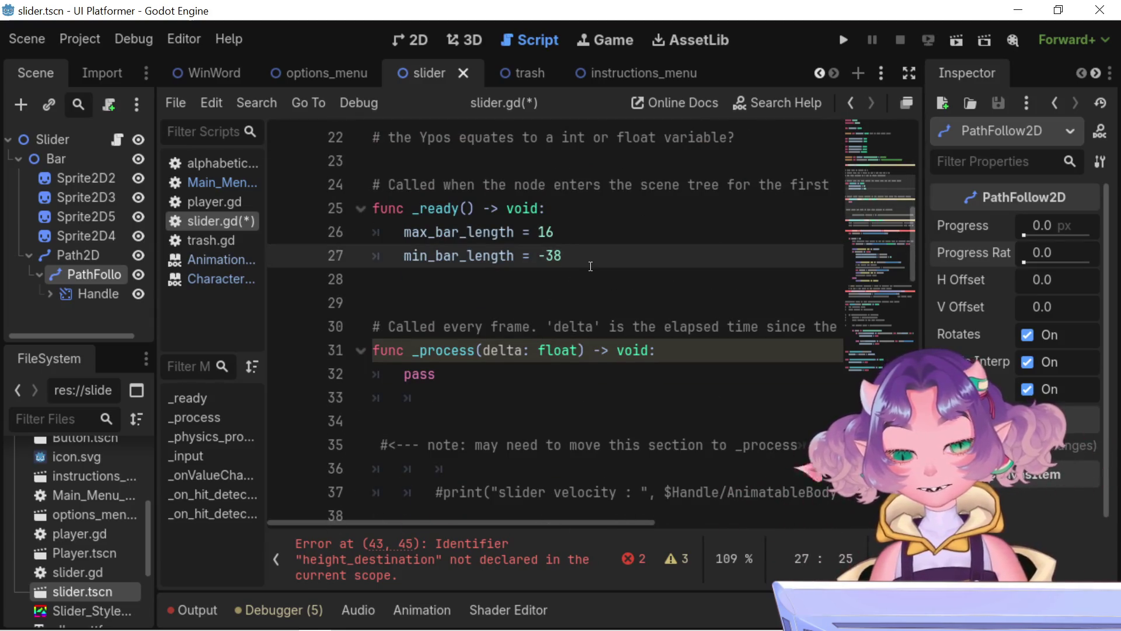
pyautogui.press('Return')
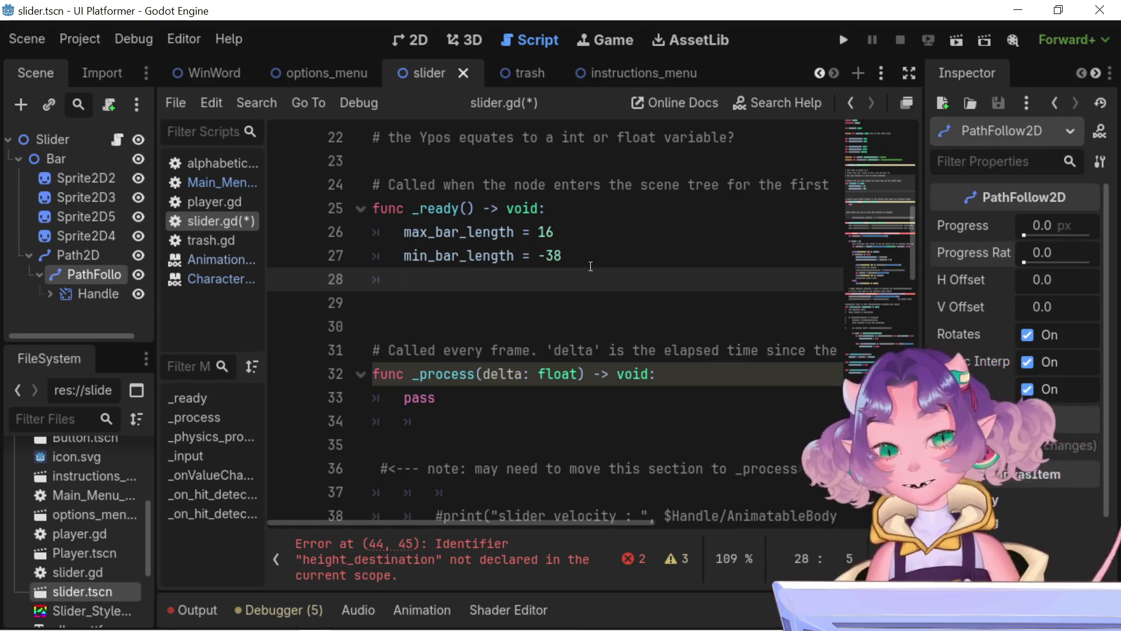
pyautogui.write('opn')
pyautogui.press('BackSpace')
pyautogui.press('BackSpace')
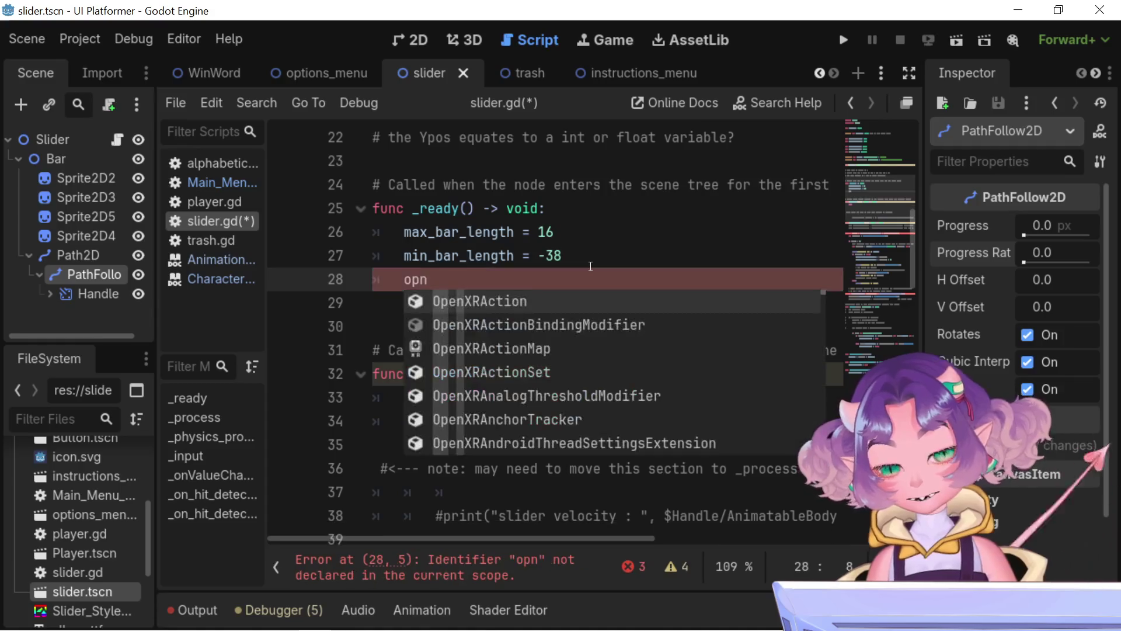
pyautogui.write('mn')
pyautogui.press('BackSpace')
pyautogui.press('BackSpace')
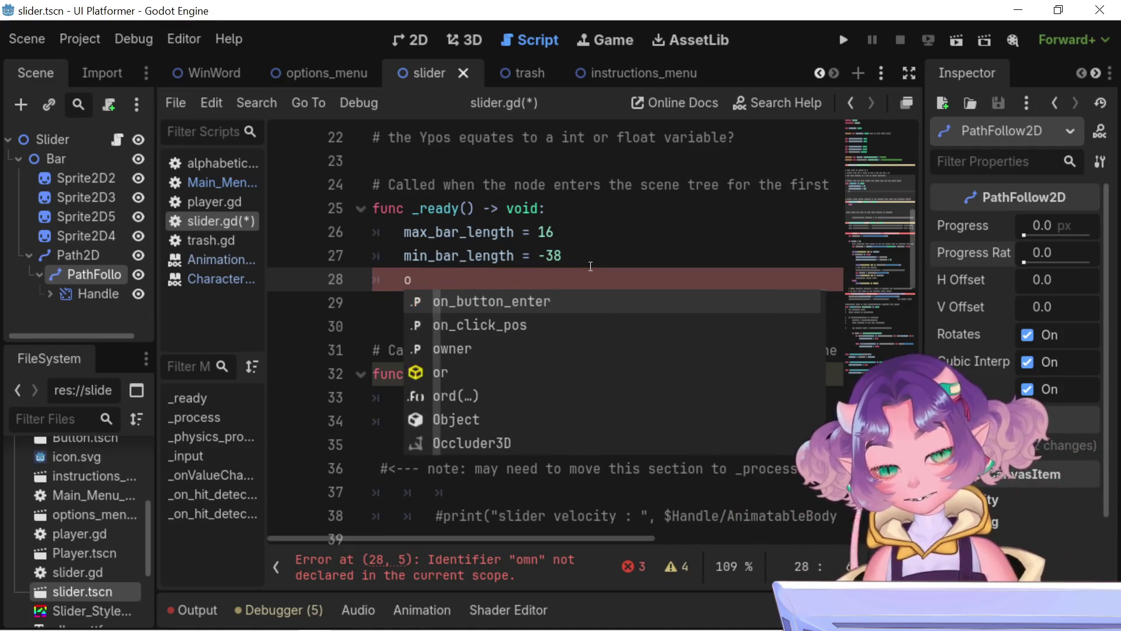
pyautogui.write('n_')
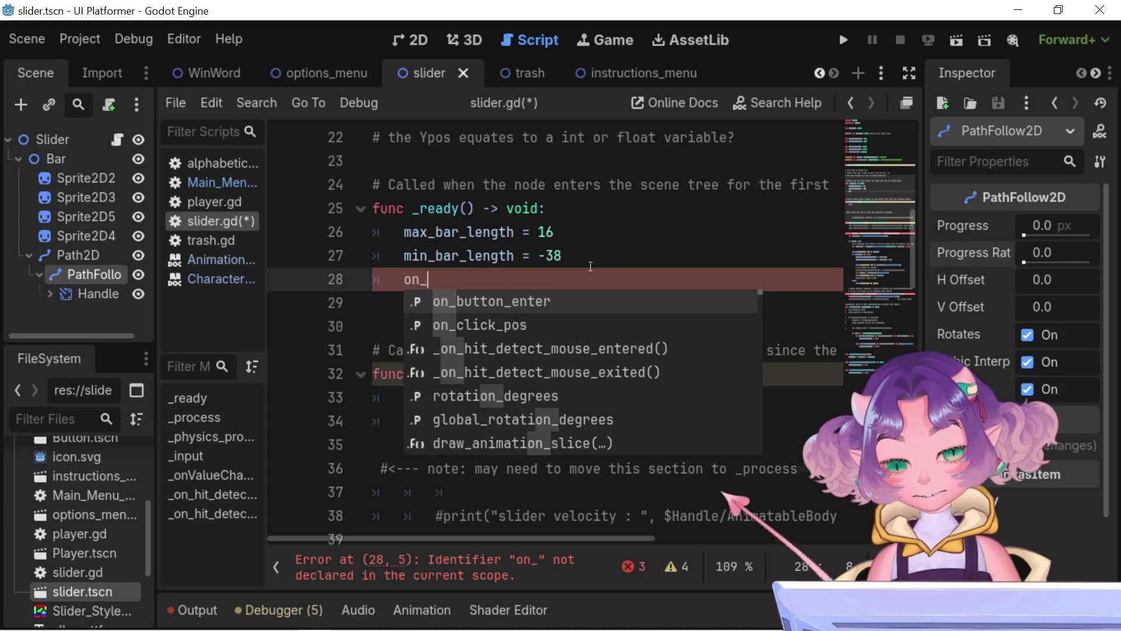
pyautogui.press('Down')
pyautogui.press('Return')
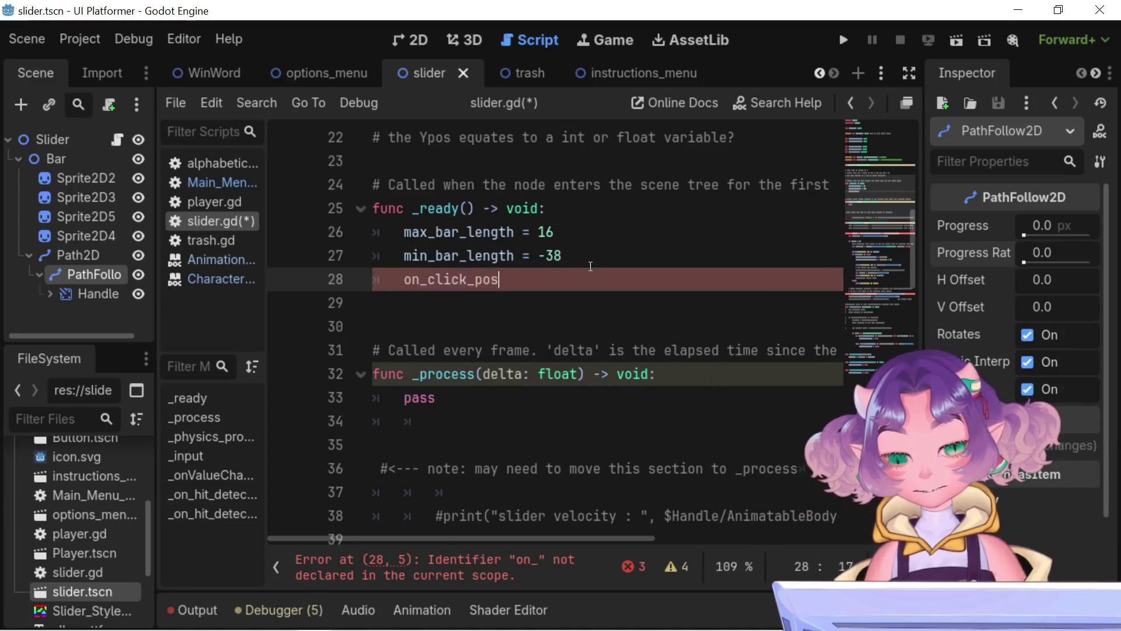
pyautogui.write('(')
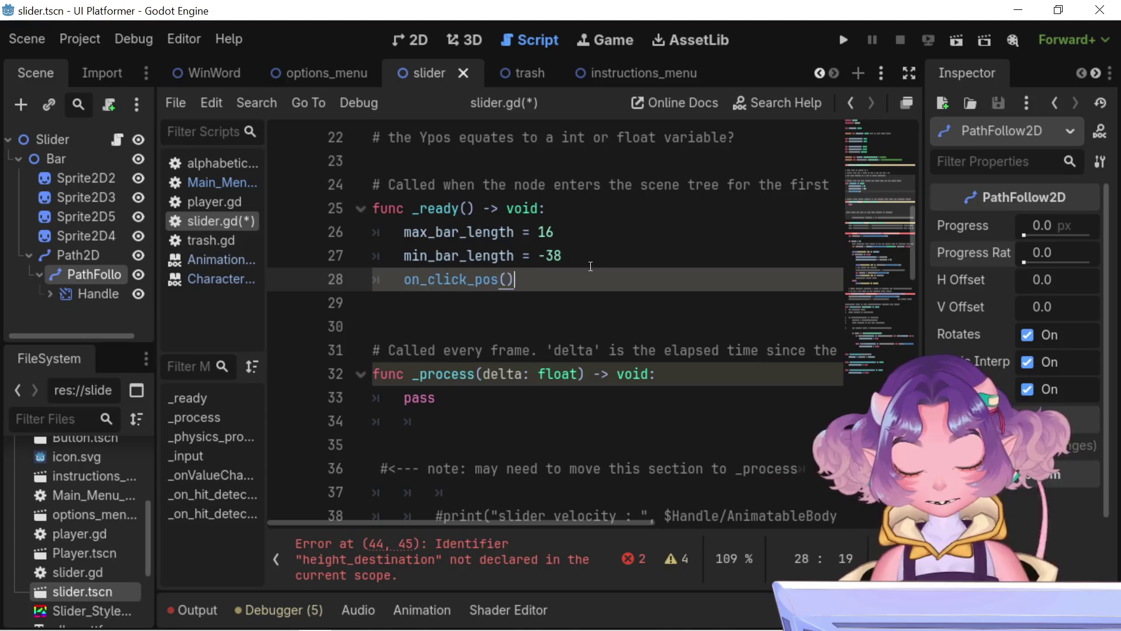
pyautogui.press('BackSpace')
# Step: Set on_click_pos = () with comment '#<-- var for test, delete later' and save
pyautogui.write('= ')
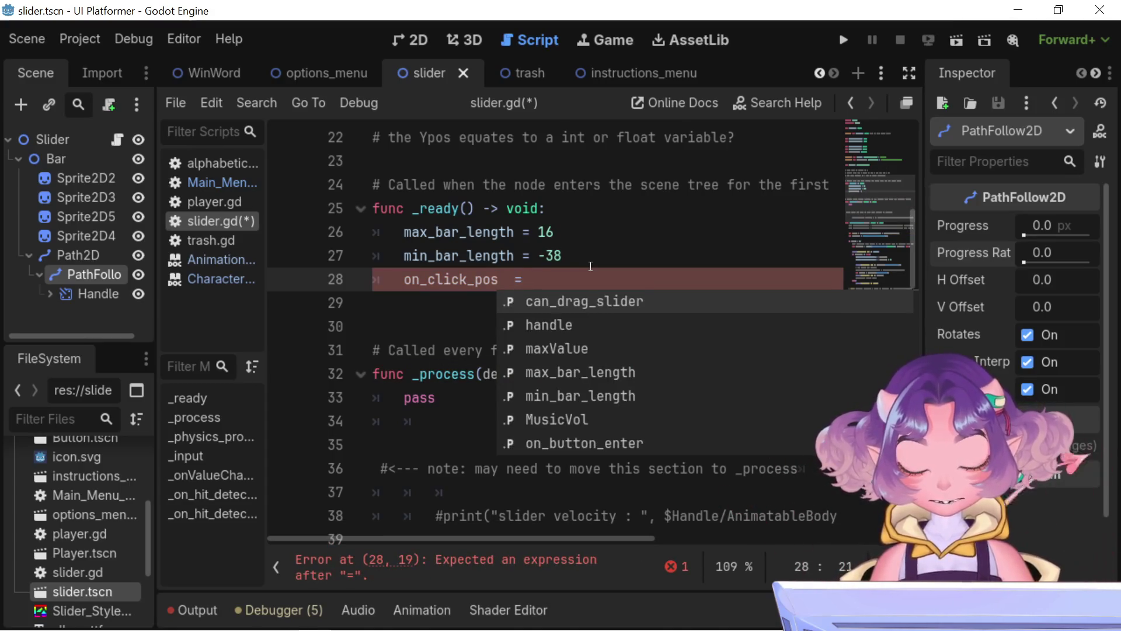
pyautogui.write('() <')
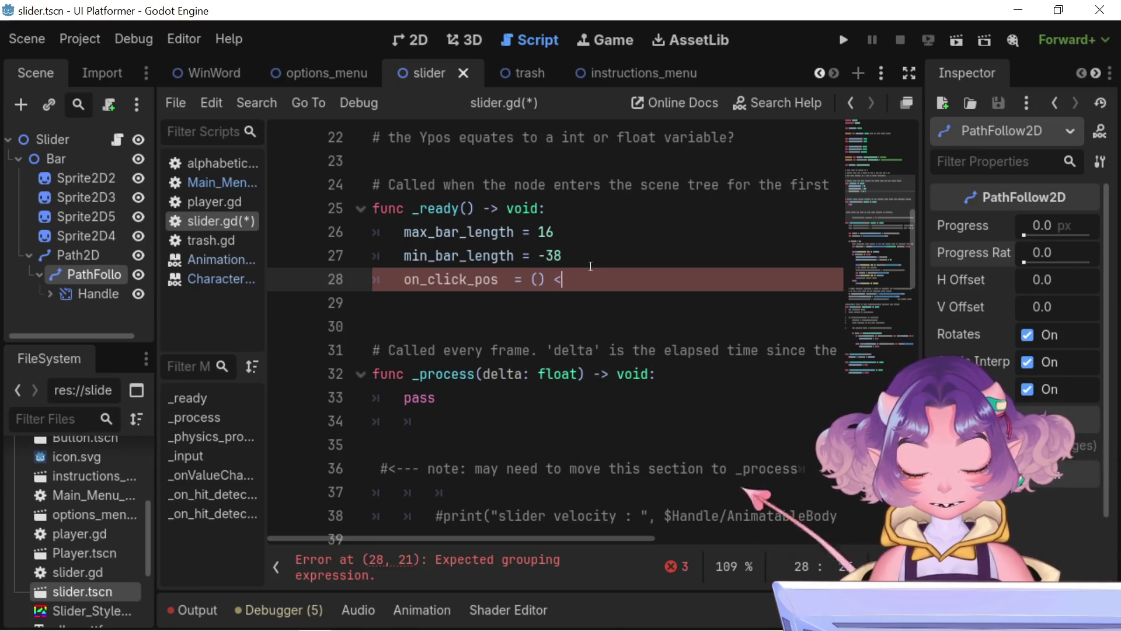
pyautogui.press('BackSpace')
pyautogui.write('#<-- ')
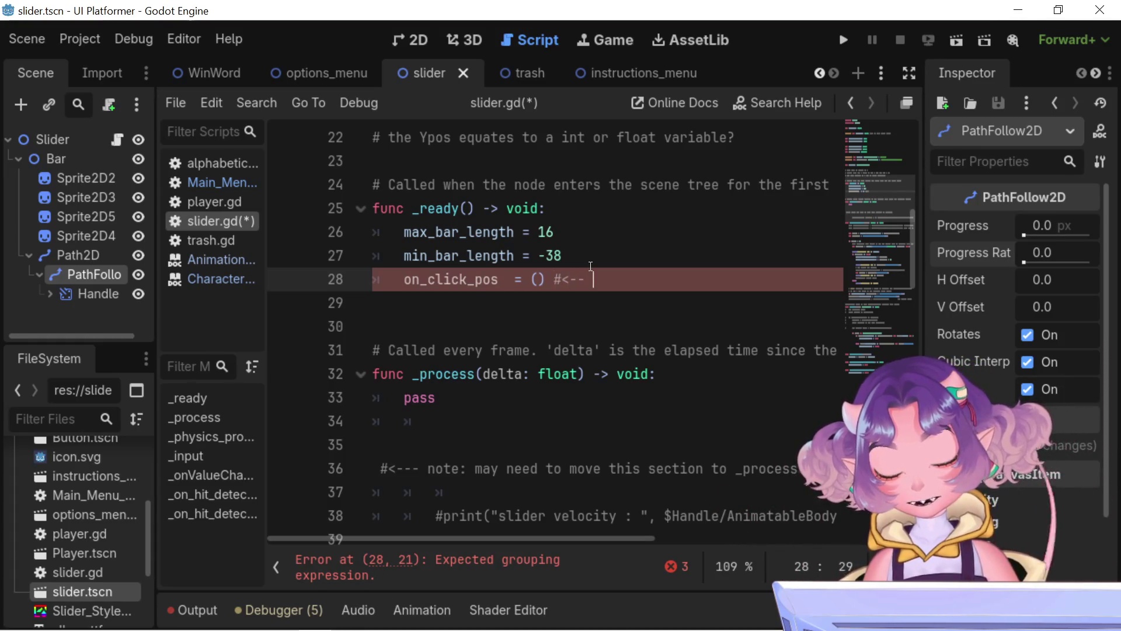
pyautogui.write('test var')
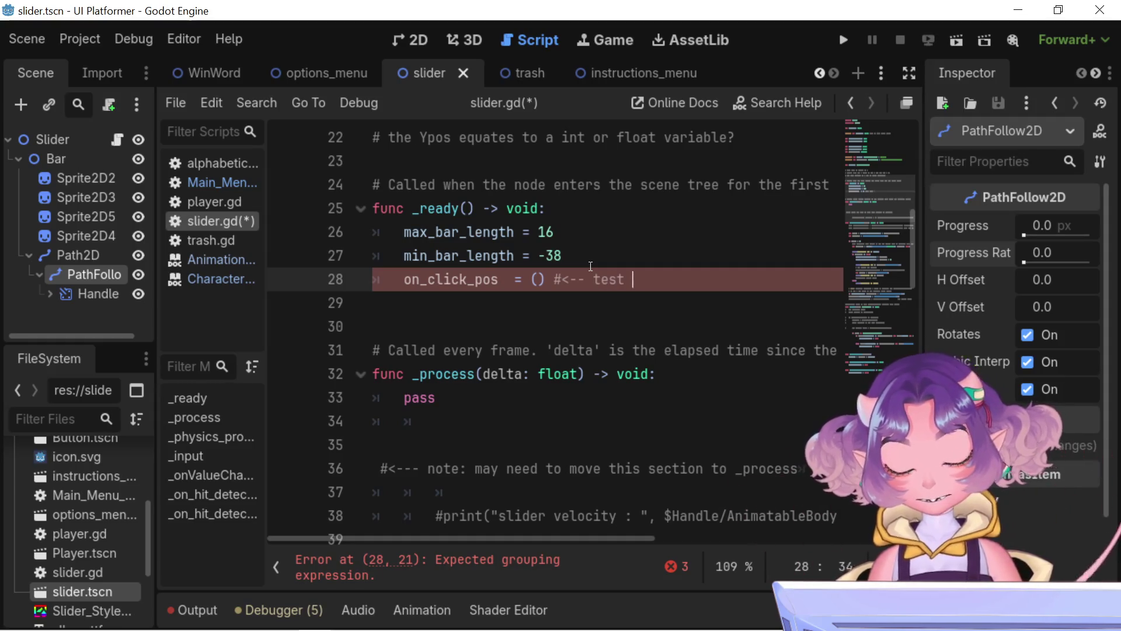
pyautogui.write(', de')
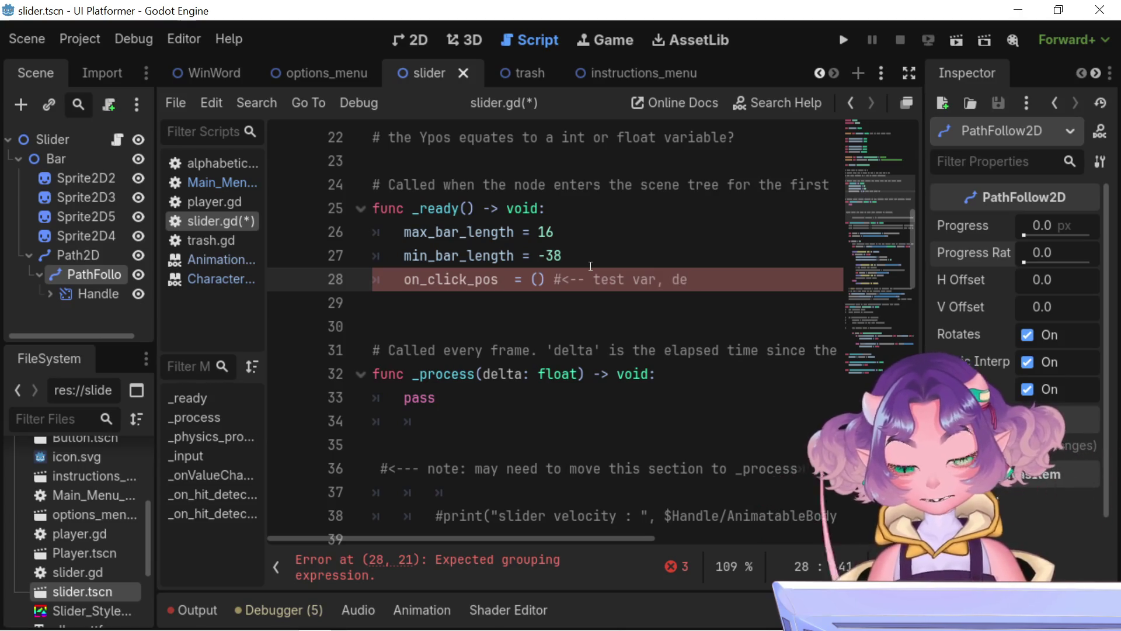
pyautogui.write('lete later')
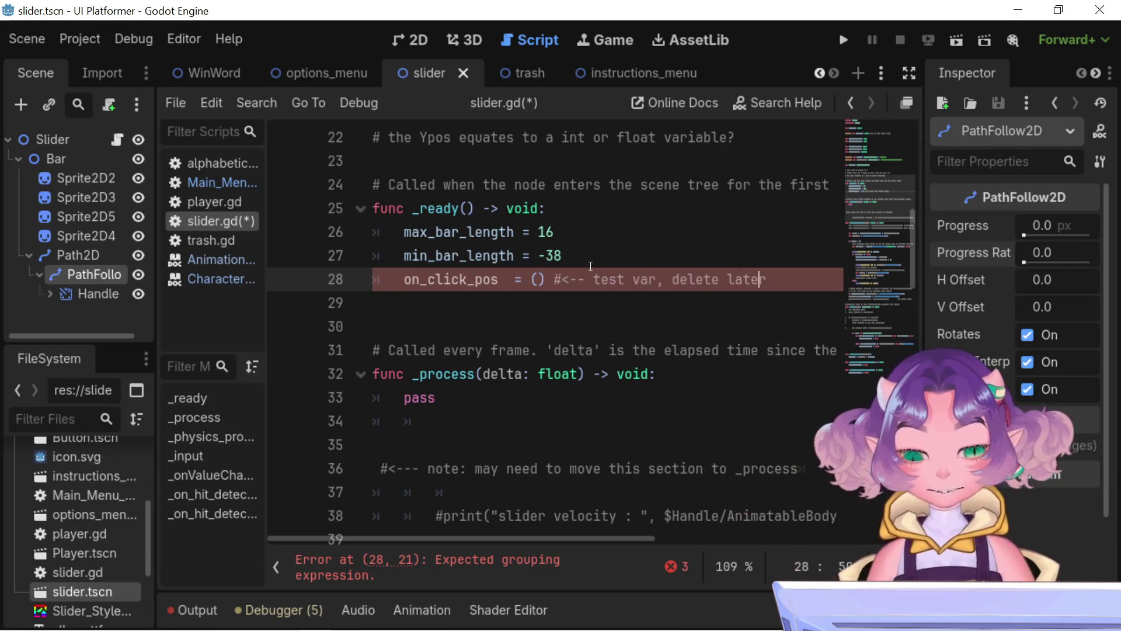
pyautogui.press('Left')
pyautogui.press('Left')
pyautogui.press('Left')
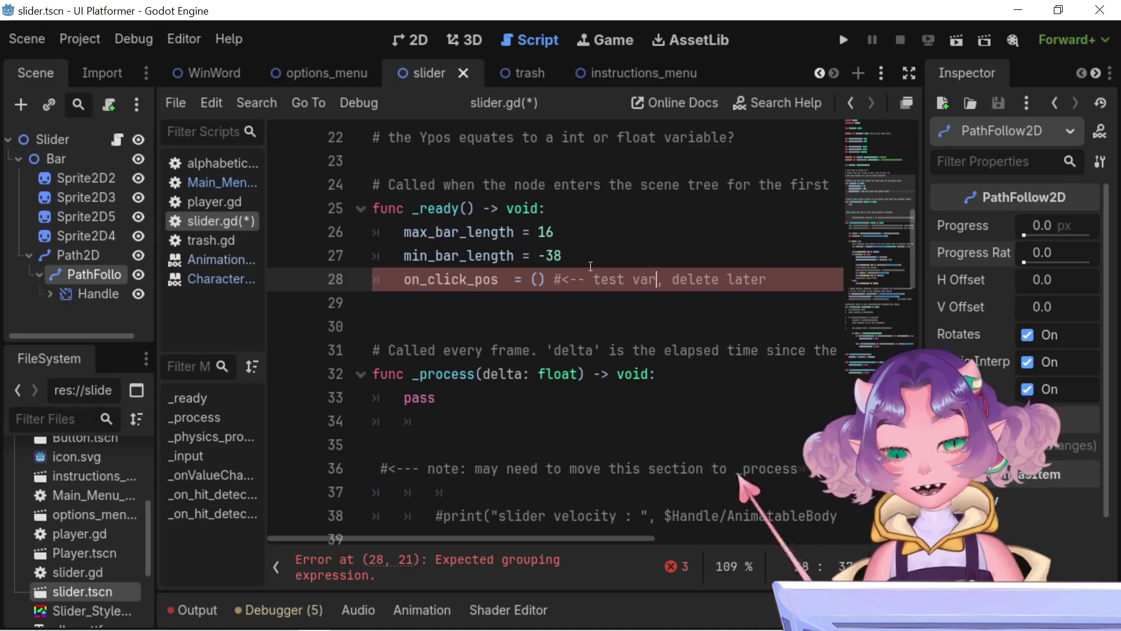
pyautogui.press('BackSpace')
pyautogui.press('BackSpace')
pyautogui.press('BackSpace')
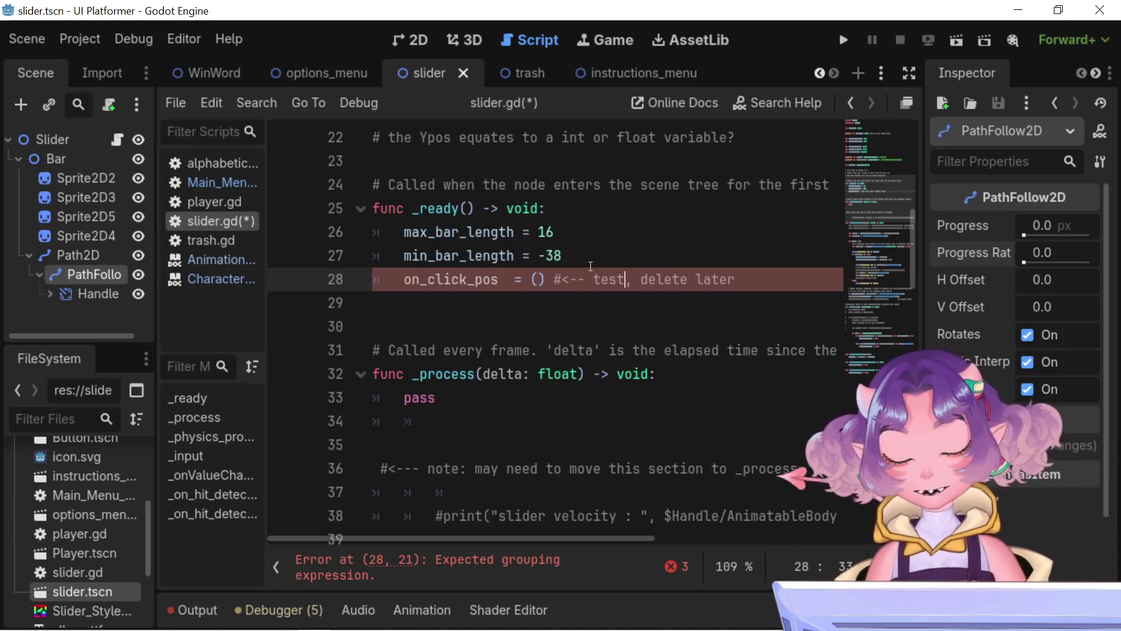
pyautogui.press('BackSpace')
pyautogui.press('BackSpace')
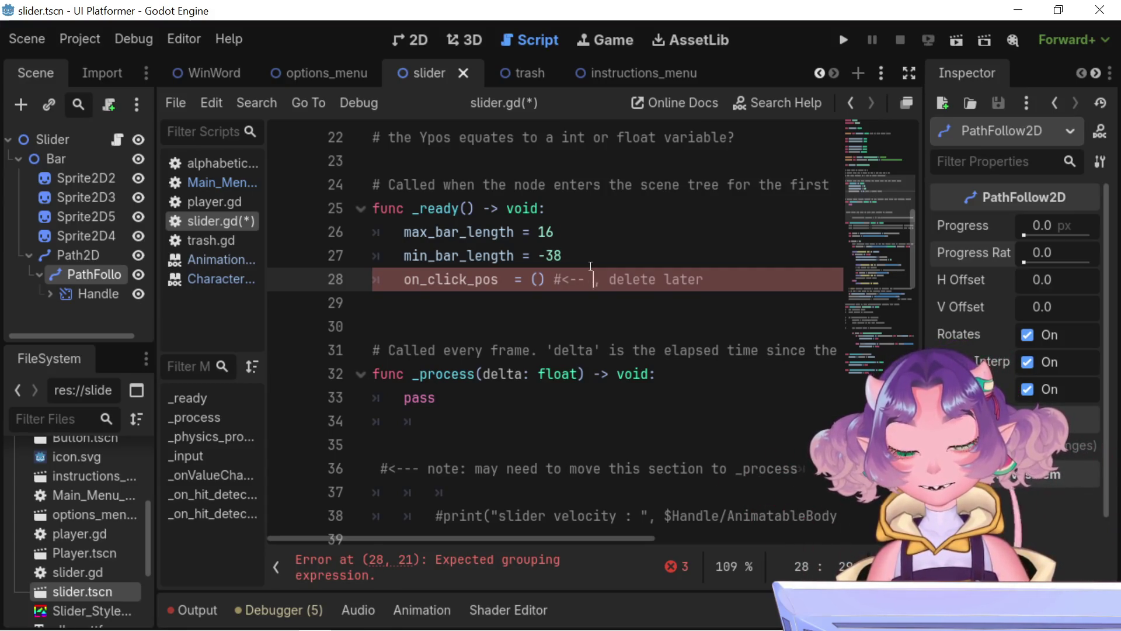
pyautogui.write('var for test')
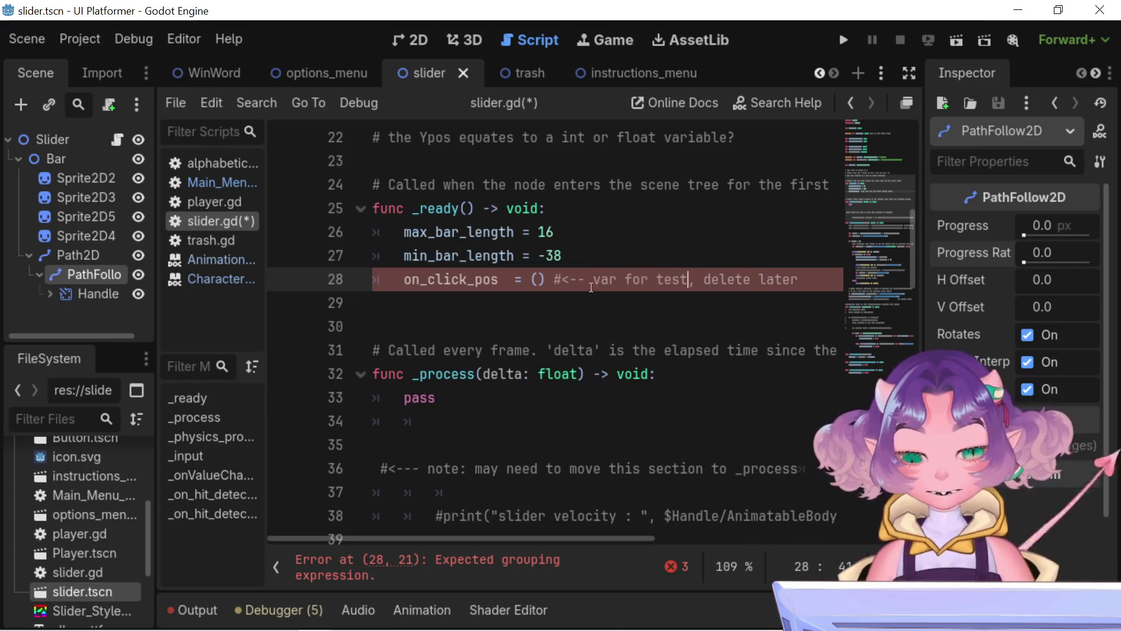
pyautogui.hotkey('ctrl', 's')
# Step: Review the script and run the project, which stops on a parser error at line 28
pyautogui.scroll(-20, 621, 429)
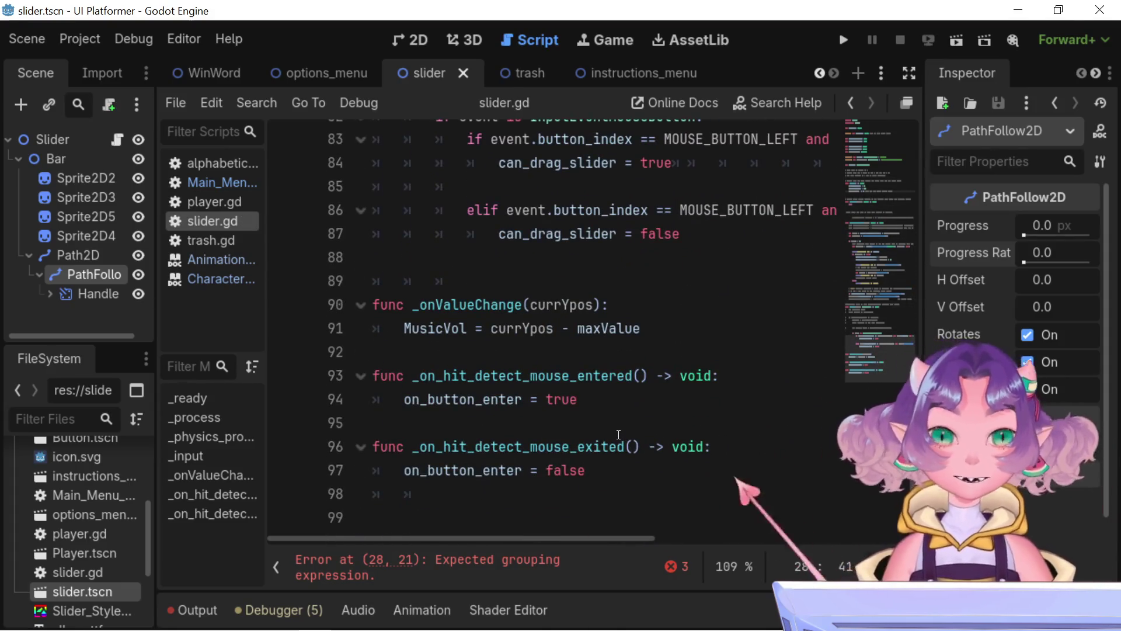
pyautogui.scroll(10, 621, 435)
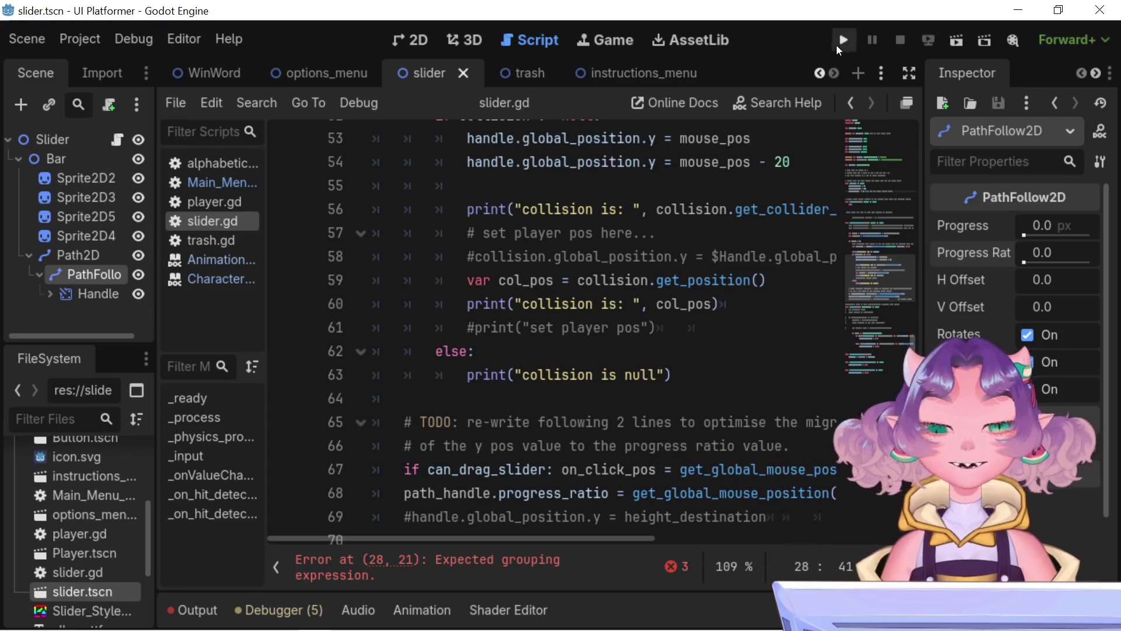
pyautogui.click(843, 40)
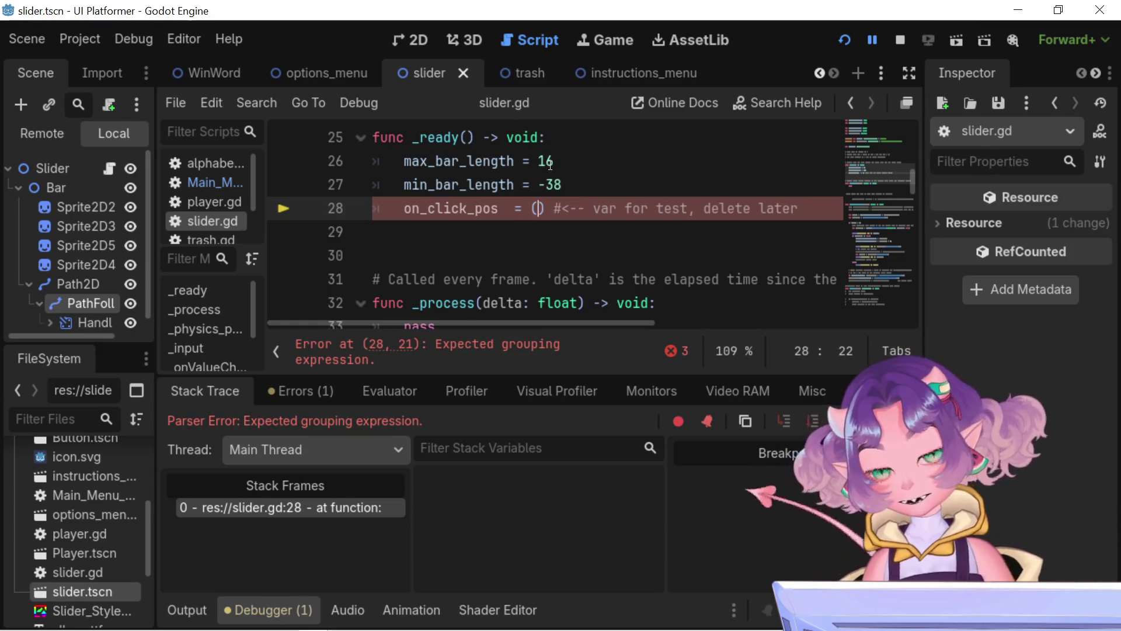
# Step: Fill line 28's value with min_bar_length and max_bar_length, copying the name from line 26
pyautogui.write('min')
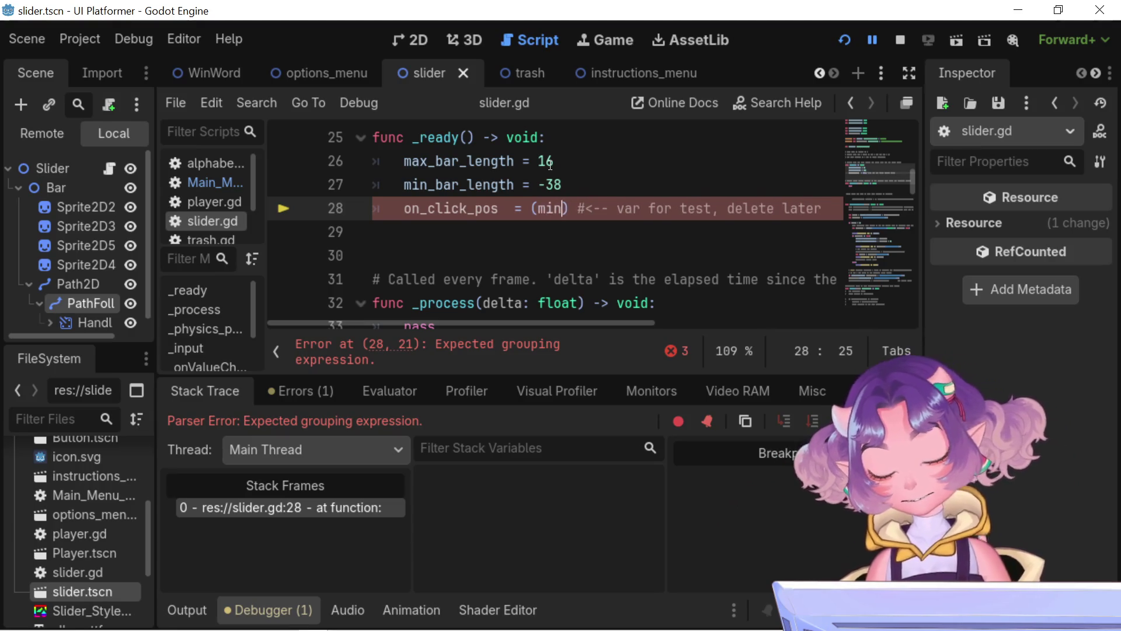
pyautogui.press('Return')
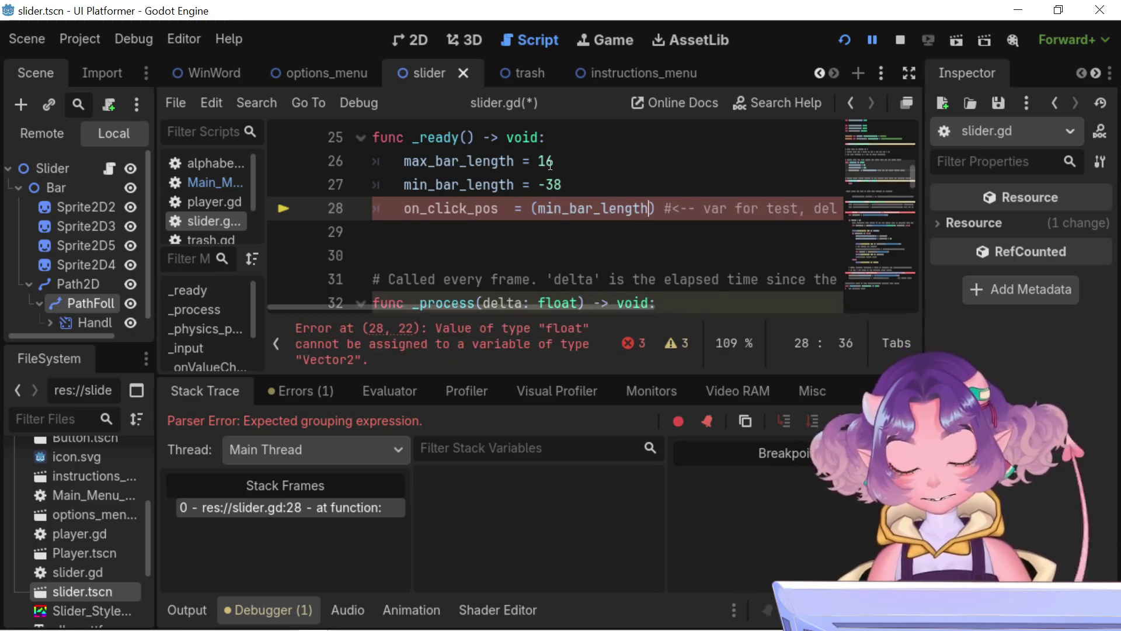
pyautogui.write(', ma')
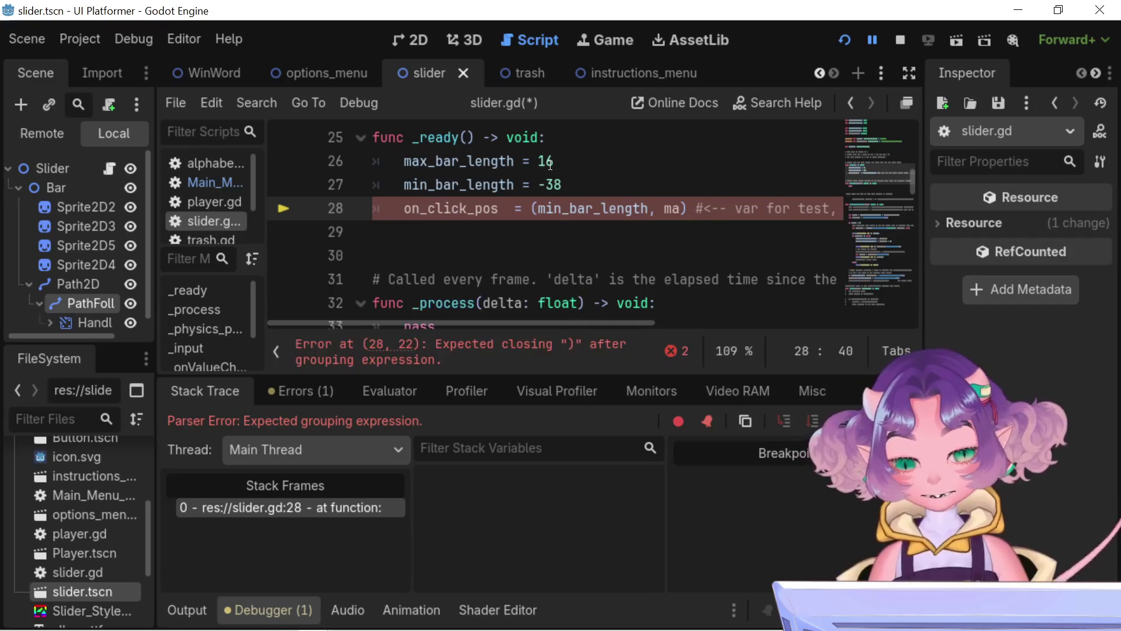
pyautogui.write('x_')
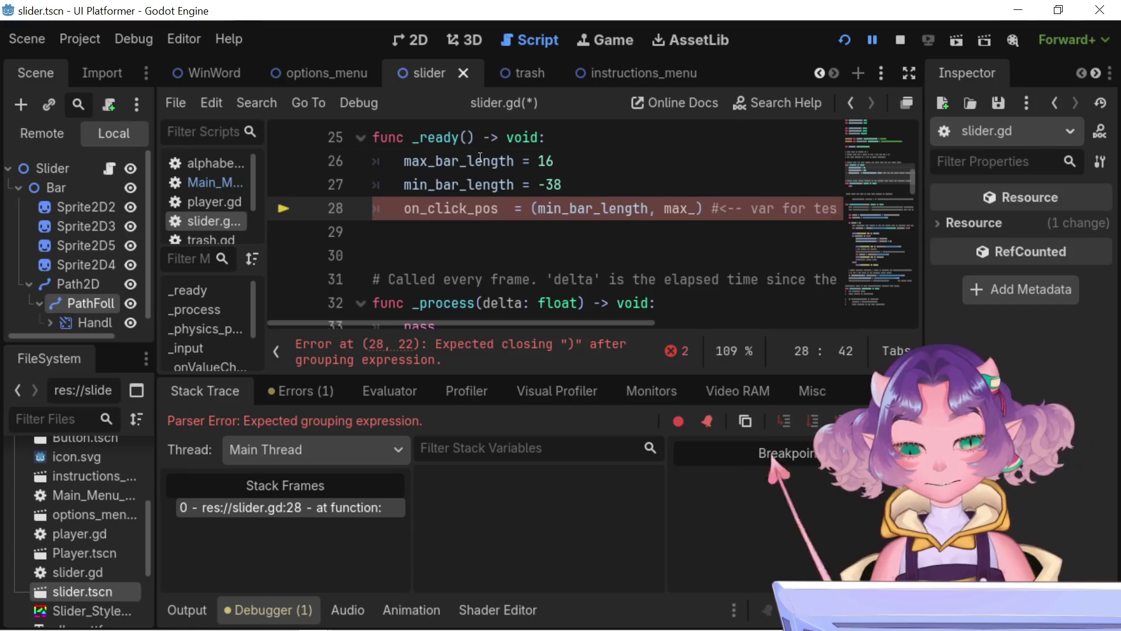
pyautogui.click(474, 161)
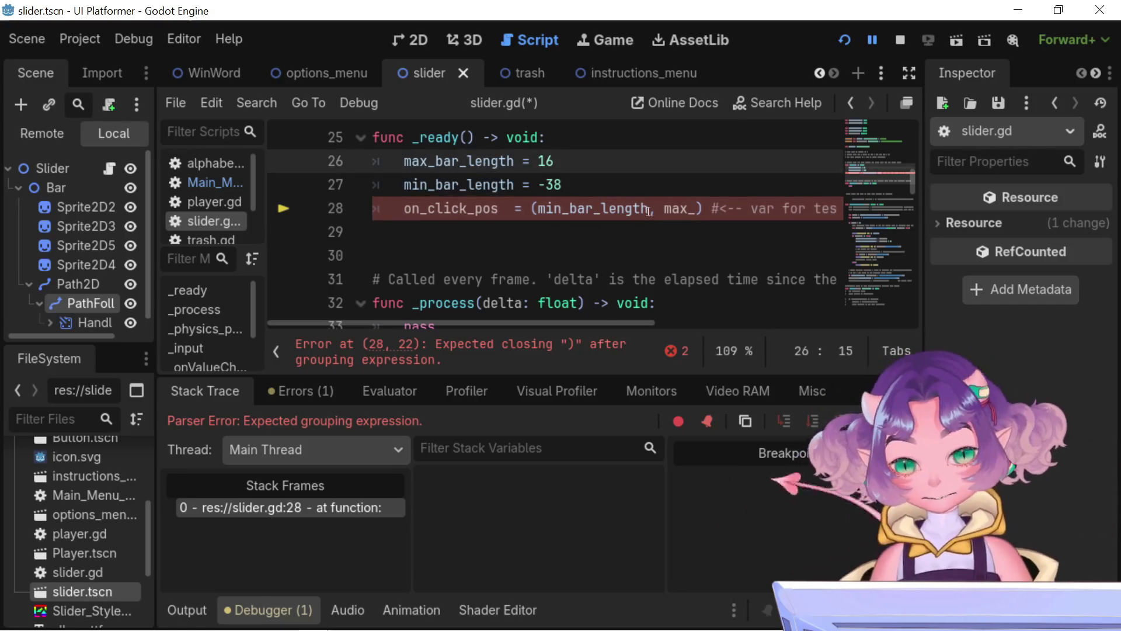
pyautogui.doubleClick(482, 161)
pyautogui.hotkey('ctrl', 'c')
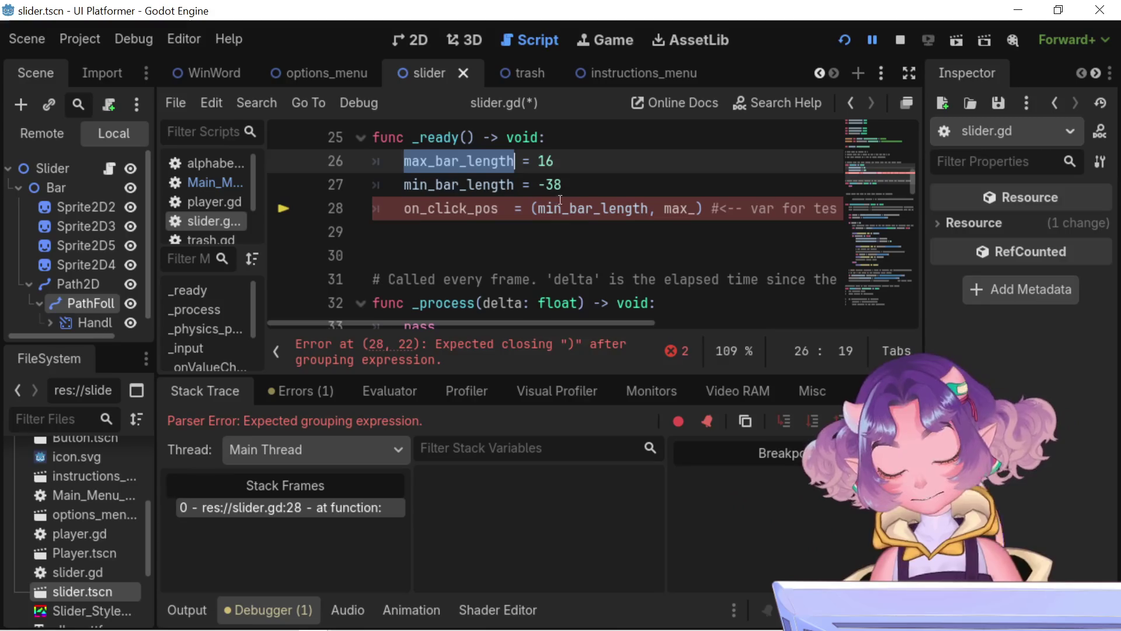
pyautogui.doubleClick(680, 208)
pyautogui.hotkey('ctrl', 'v')
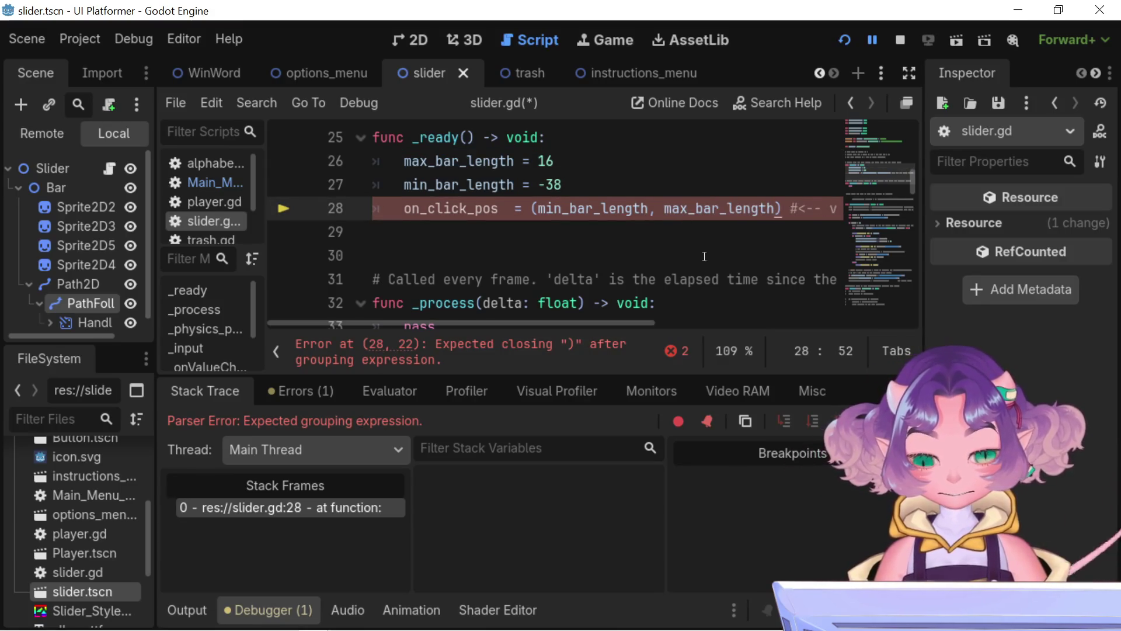
# Step: Drop the parentheses and second value so line 28 reads 'on_click_pos = min_bar_length, max'
pyautogui.hotkey('ctrl', 'shift', 'Left')
pyautogui.press('BackSpace')
pyautogui.press('BackSpace')
pyautogui.press('BackSpace')
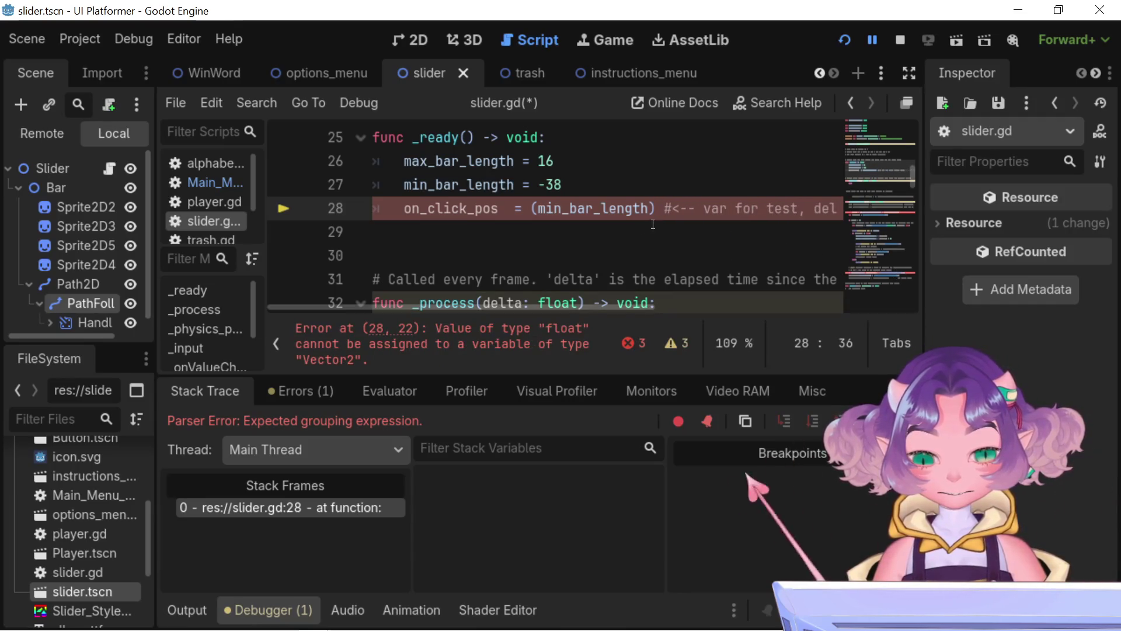
pyautogui.press('Delete')
pyautogui.click(535, 208)
pyautogui.press('BackSpace')
pyautogui.click(636, 211)
pyautogui.press('Right')
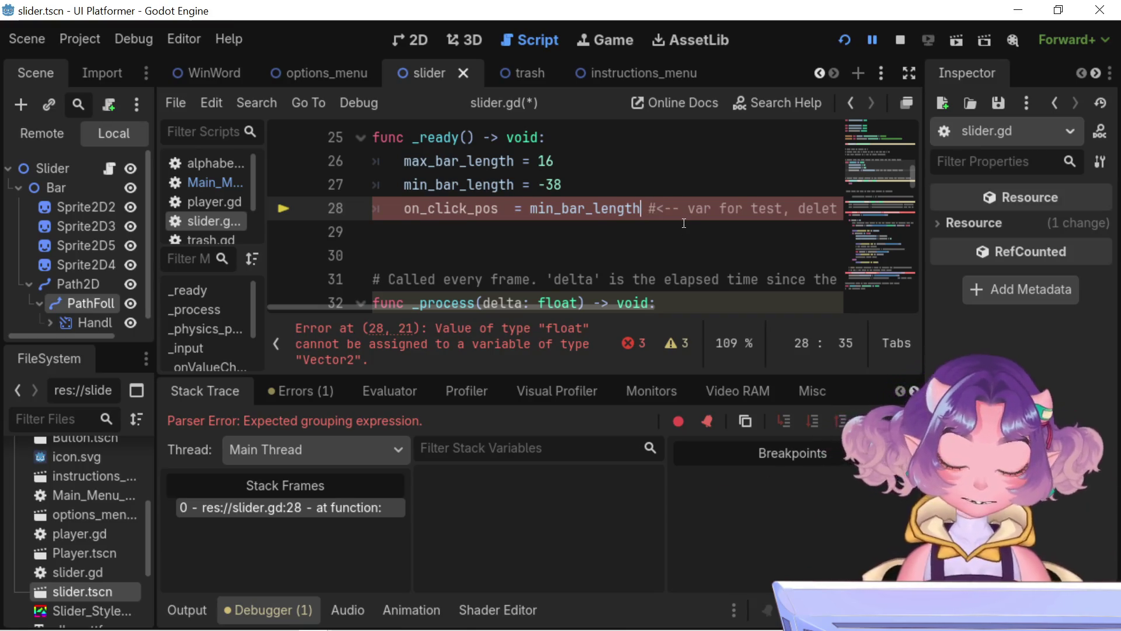
pyautogui.write(',')
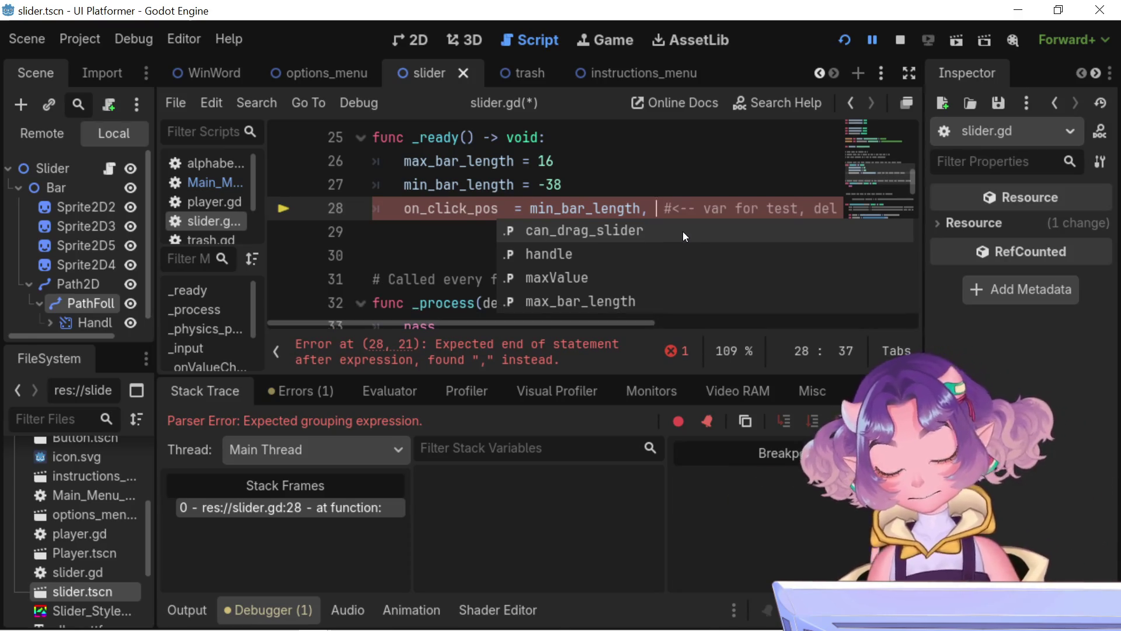
pyautogui.write(' m')
pyautogui.write('ax_')
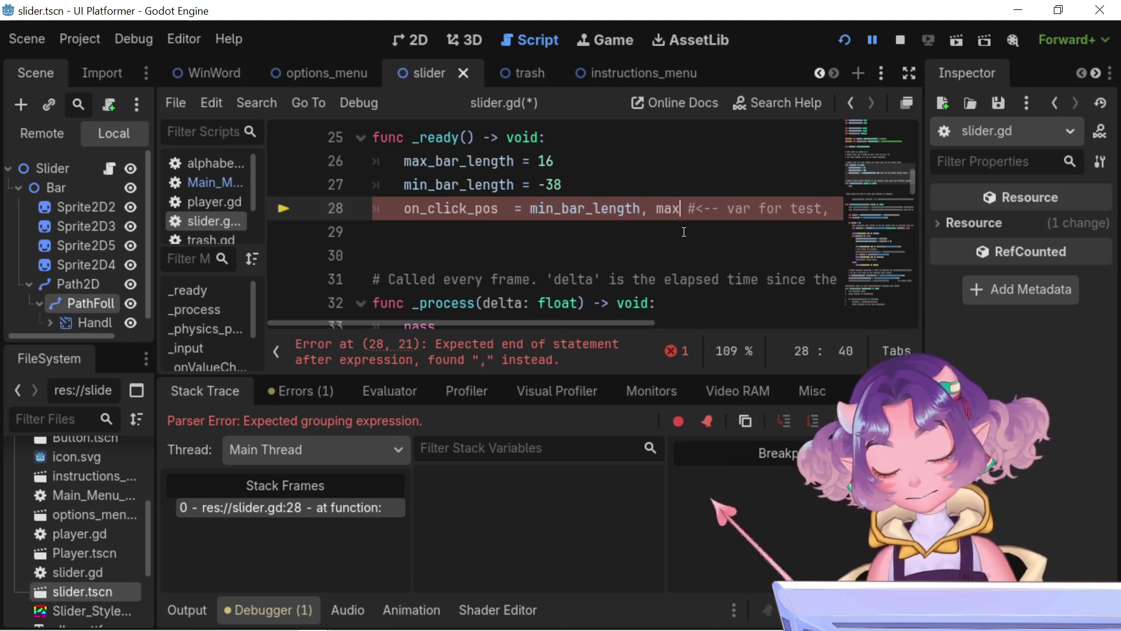
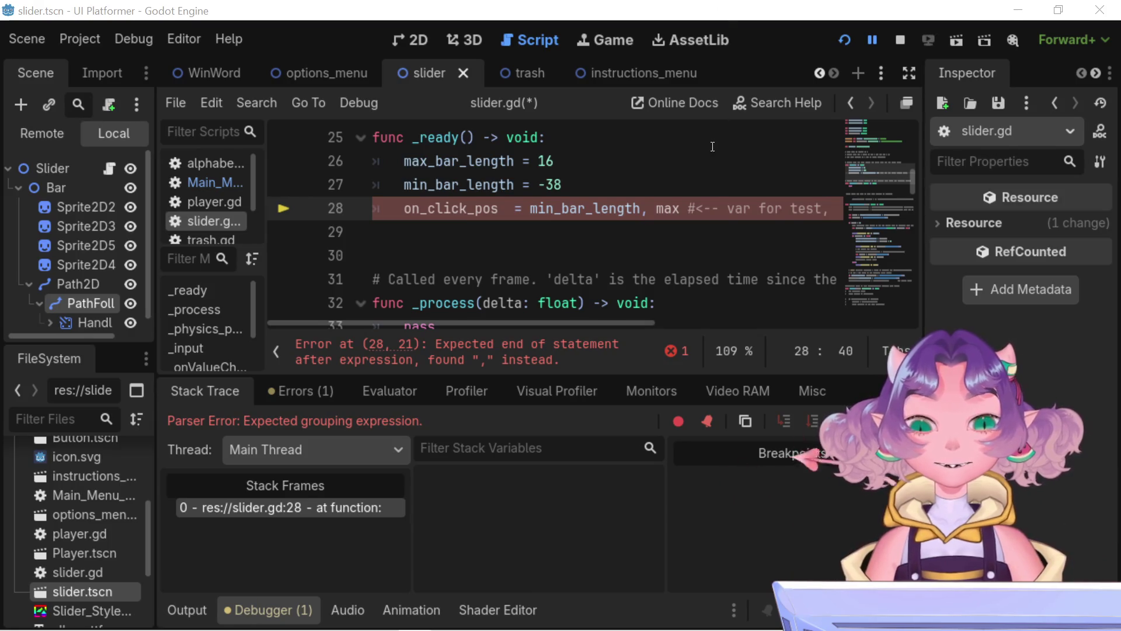
# Step: Rewrite the line 28 value as Vector2(min_bar_length, max_bar_lengt), completing Vector2 from autocomplete
pyautogui.write('_')
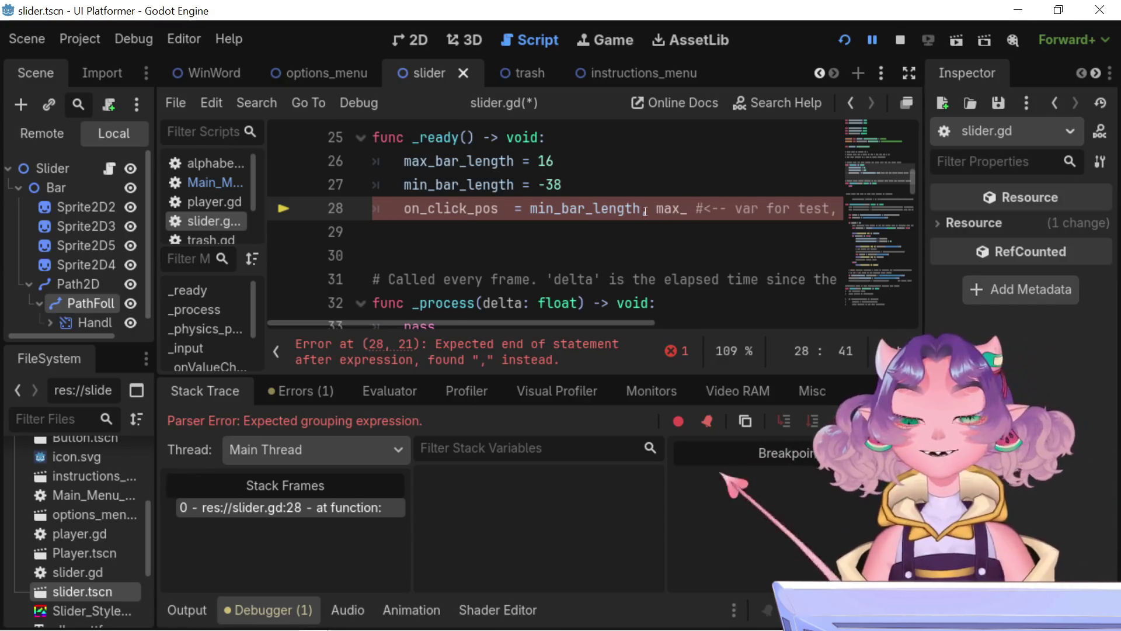
pyautogui.scroll(6, 602, 245)
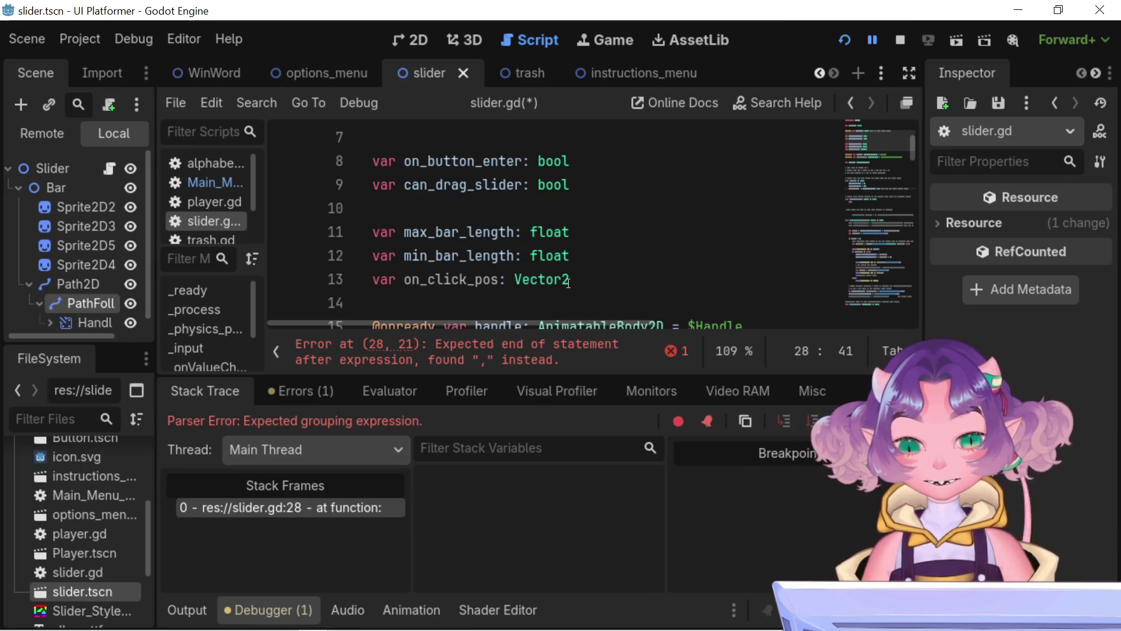
pyautogui.moveTo(541, 282)
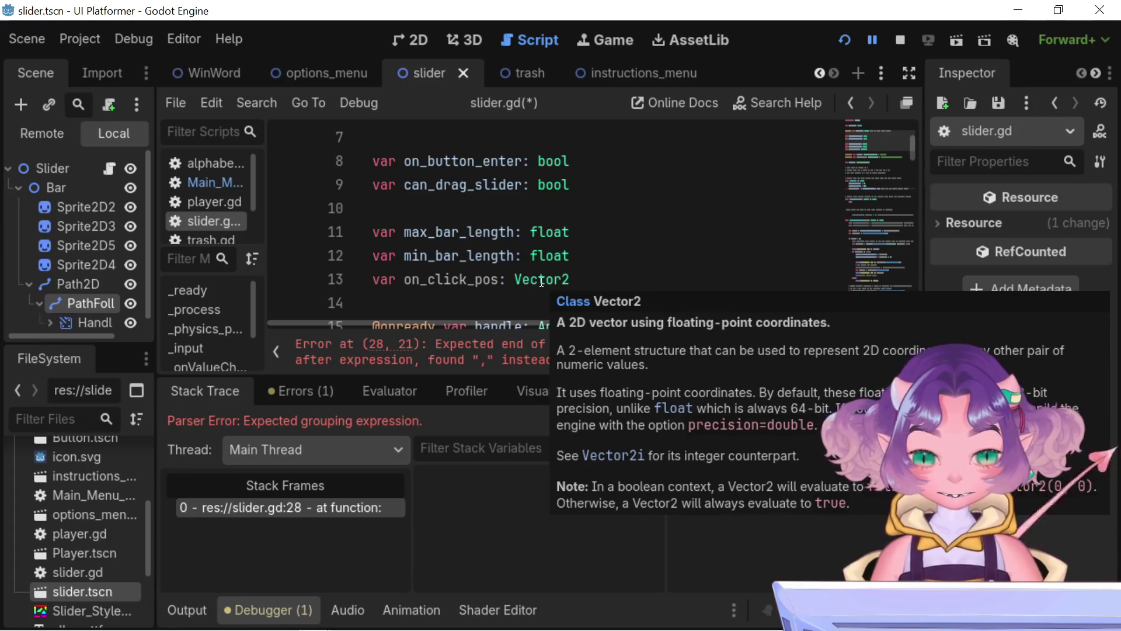
pyautogui.scroll(-8, 541, 282)
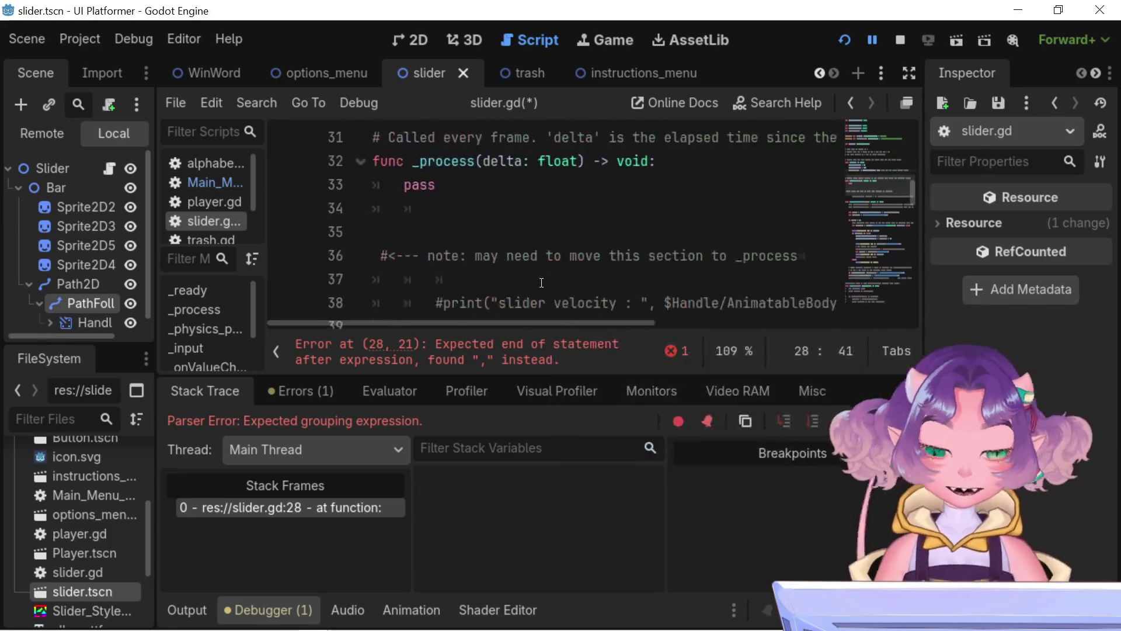
pyautogui.scroll(2, 541, 246)
pyautogui.press('BackSpace')
pyautogui.press('BackSpace')
pyautogui.press('BackSpace')
pyautogui.hotkey('ctrl', 'shift', 'Left')
pyautogui.write('(min_bar_length, max_bar_lengt')
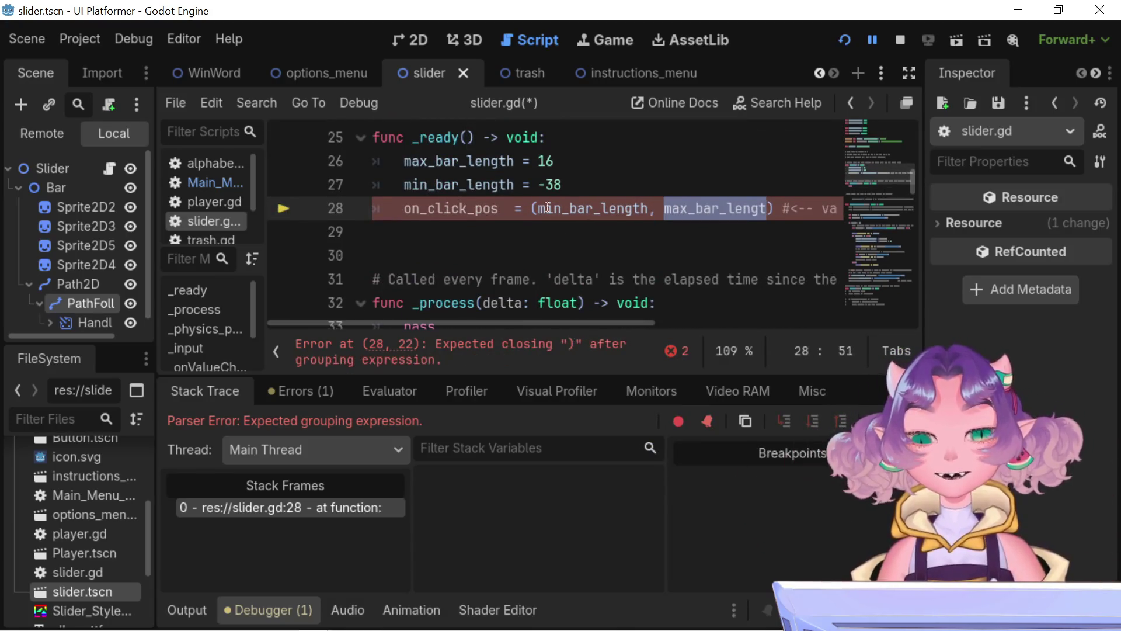
pyautogui.click(533, 208)
pyautogui.write('Vector')
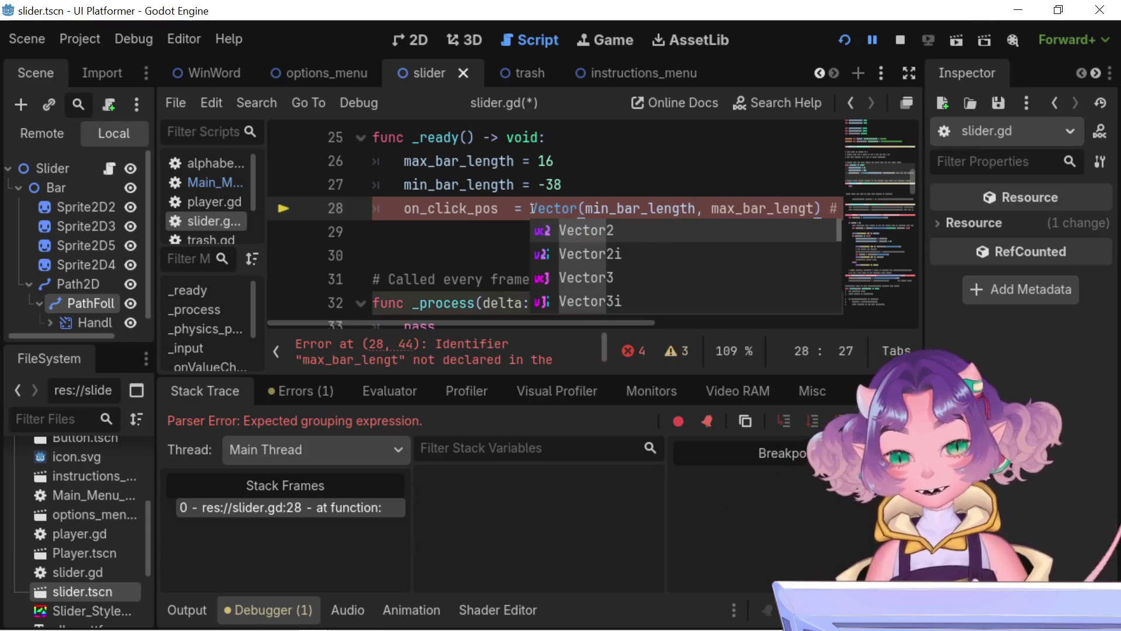
pyautogui.press('Return')
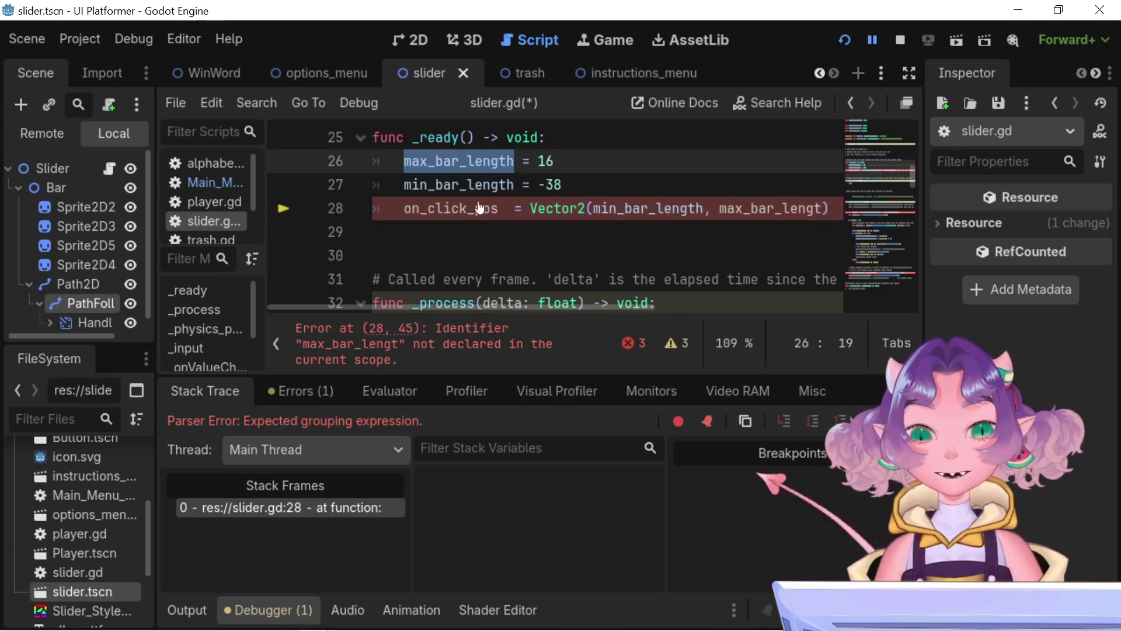
# Step: Correct the typo to max_bar_length and save slider.gd
pyautogui.doubleClick(759, 208)
pyautogui.write('max_bar_length')
pyautogui.click(761, 186)
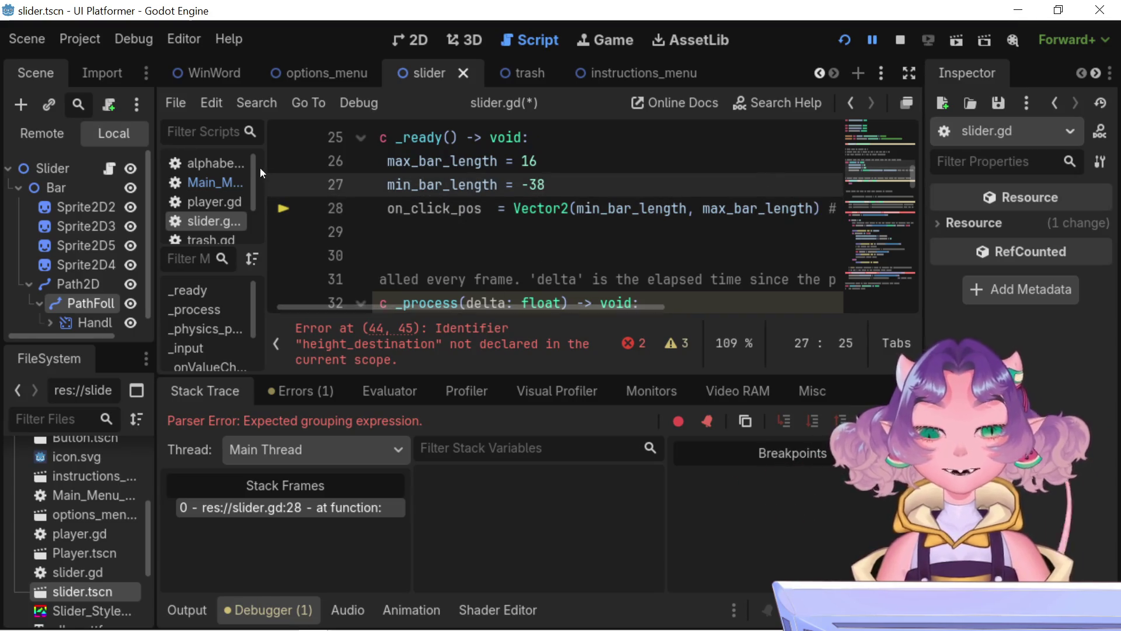
pyautogui.hotkey('ctrl', 's')
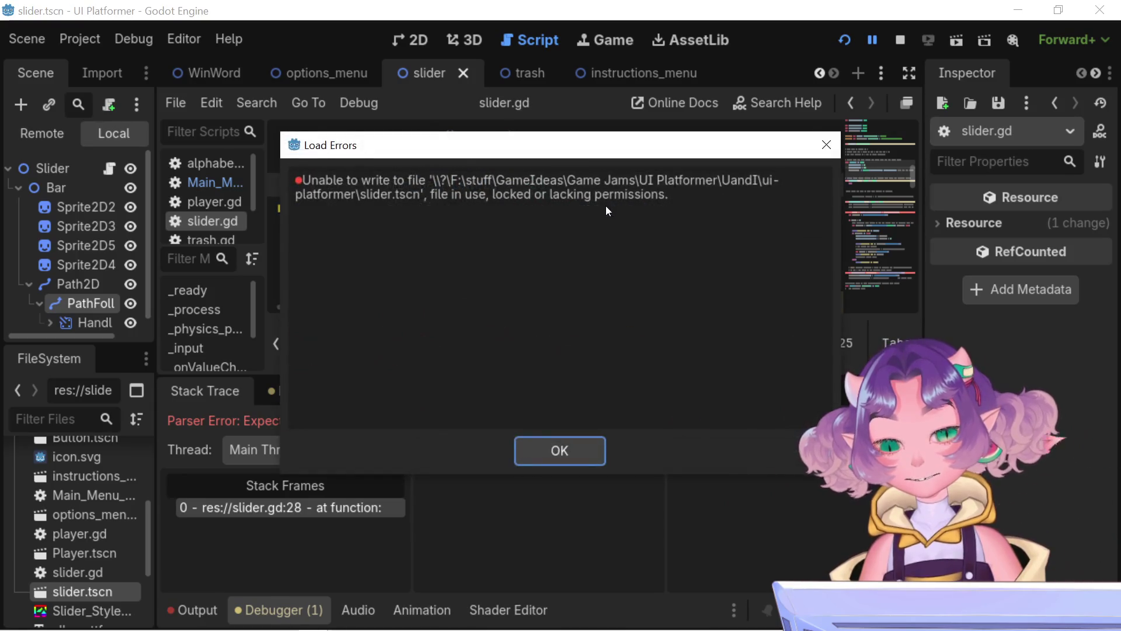
# Step: Dismiss the slider.tscn write error and stop the running project
pyautogui.click(563, 449)
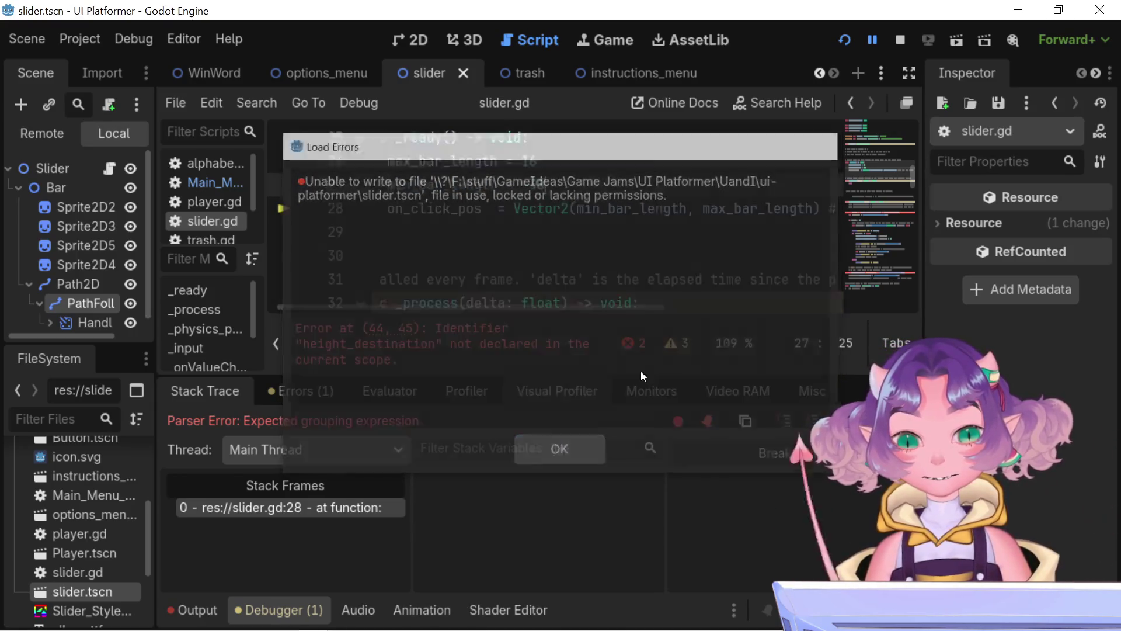
pyautogui.click(901, 41)
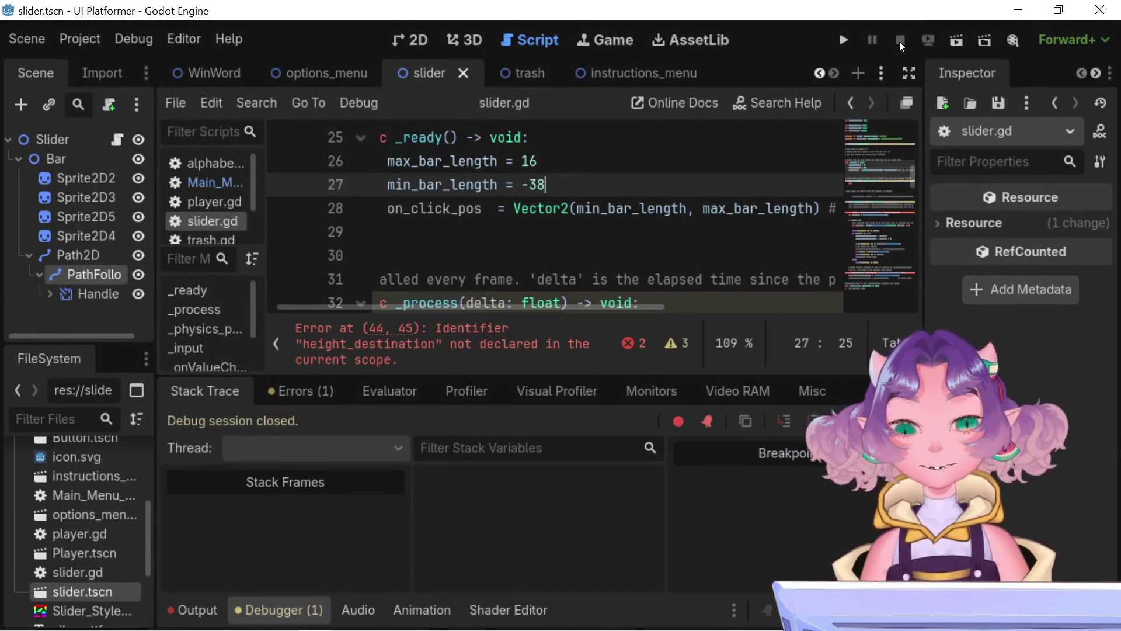
pyautogui.scroll(3, 534, 192)
pyautogui.scroll(-3, 534, 192)
pyautogui.scroll(1, 525, 199)
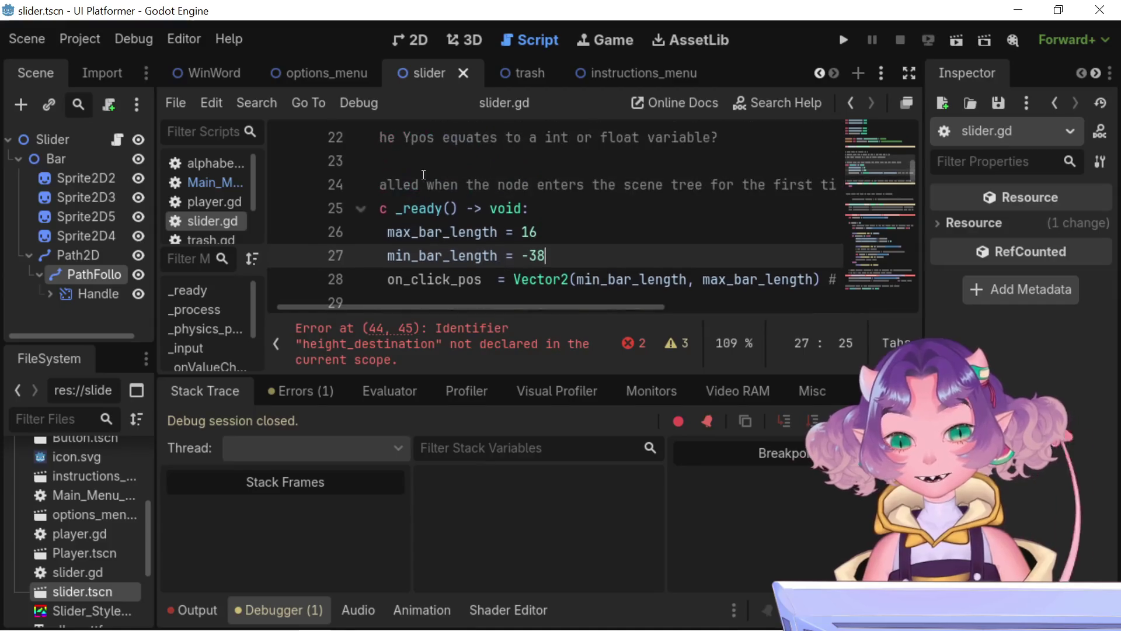
pyautogui.scroll(-2, 383, 211)
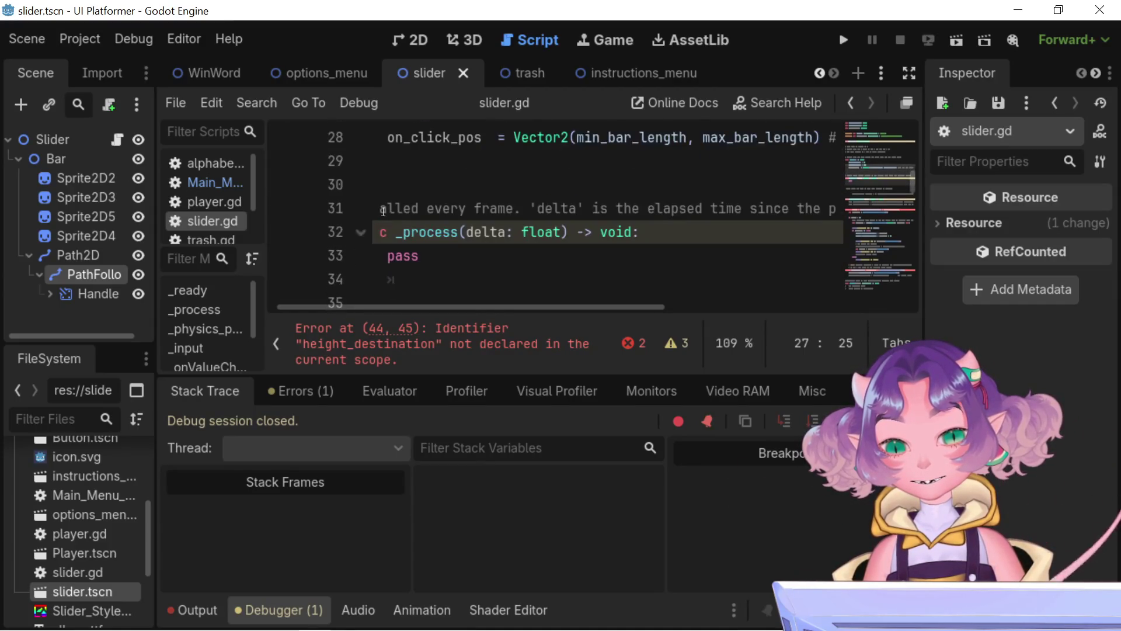
pyautogui.scroll(-3, 383, 211)
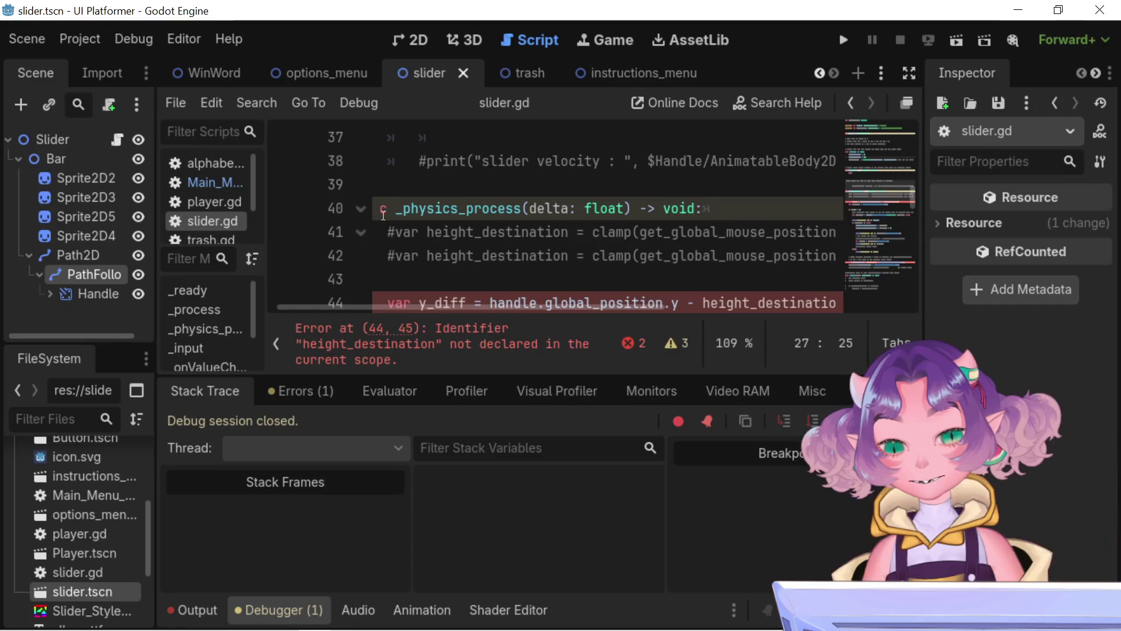
pyautogui.scroll(-1, 383, 214)
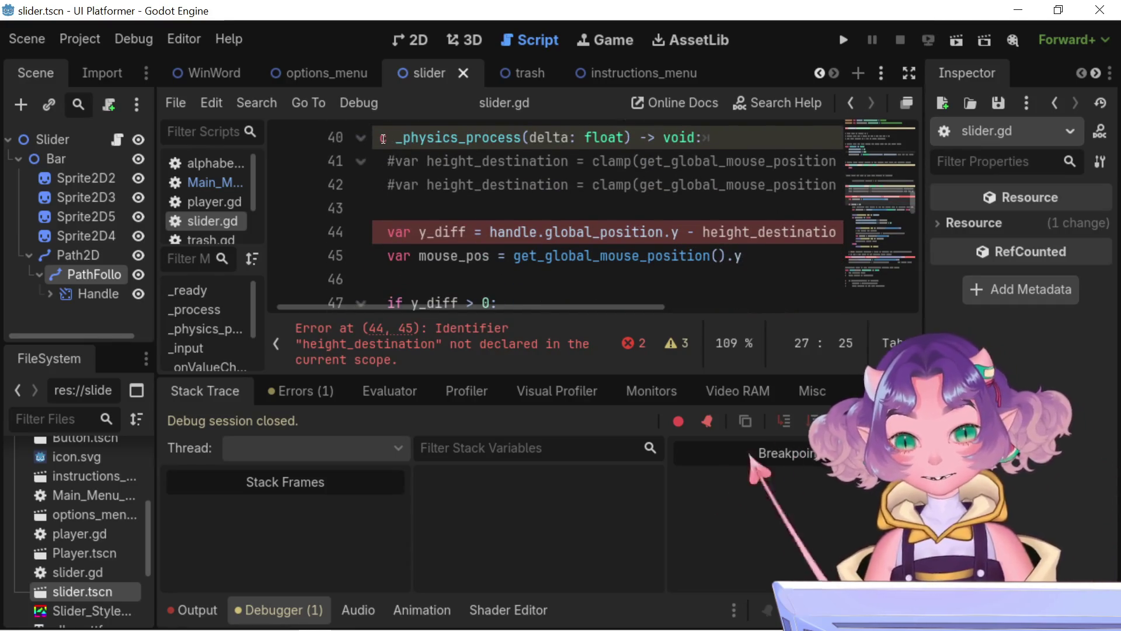
# Step: Find the undeclared height_destination error on line 44 and place the caret before it
pyautogui.click(342, 140)
pyautogui.scroll(3, 336, 219)
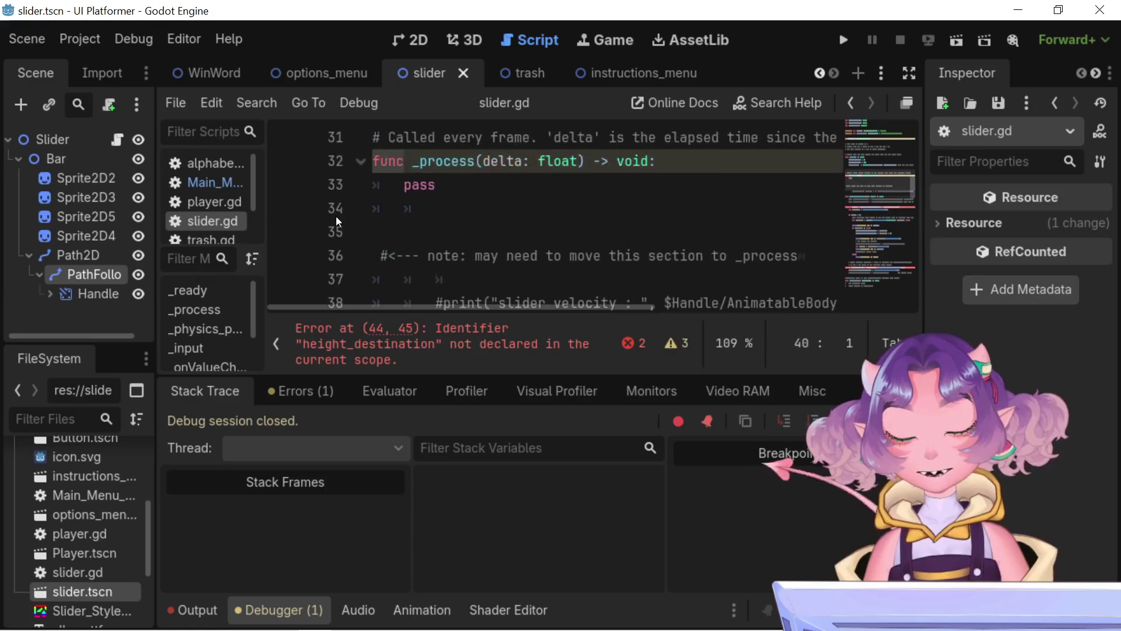
pyautogui.scroll(-5, 374, 219)
pyautogui.scroll(1, 403, 219)
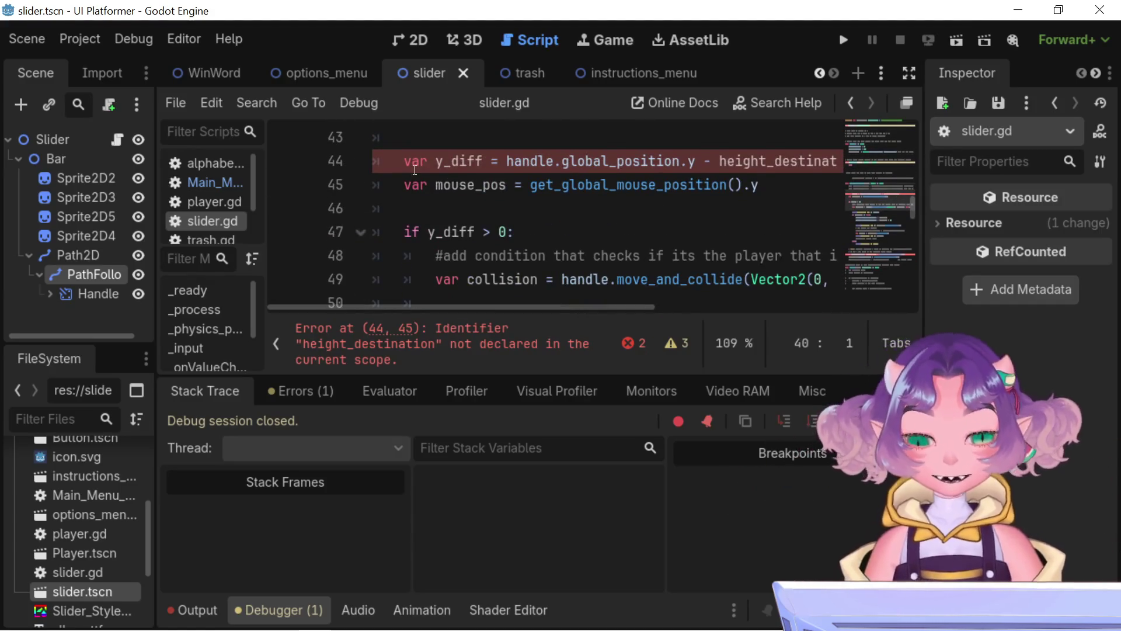
pyautogui.scroll(2, 403, 219)
pyautogui.scroll(-1, 534, 245)
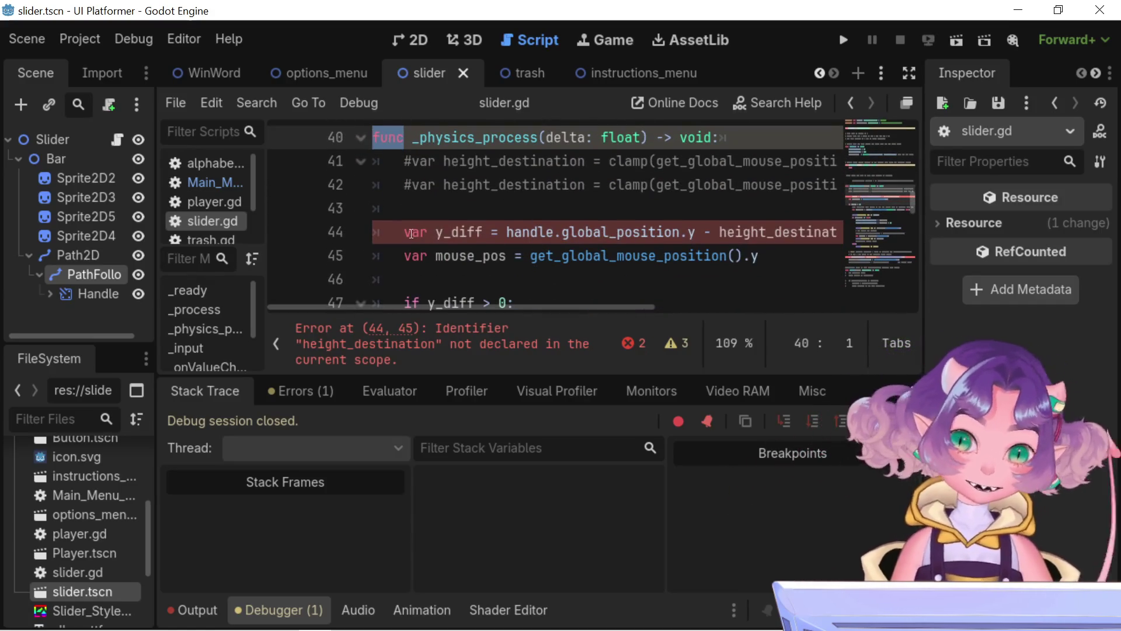
pyautogui.click(410, 234)
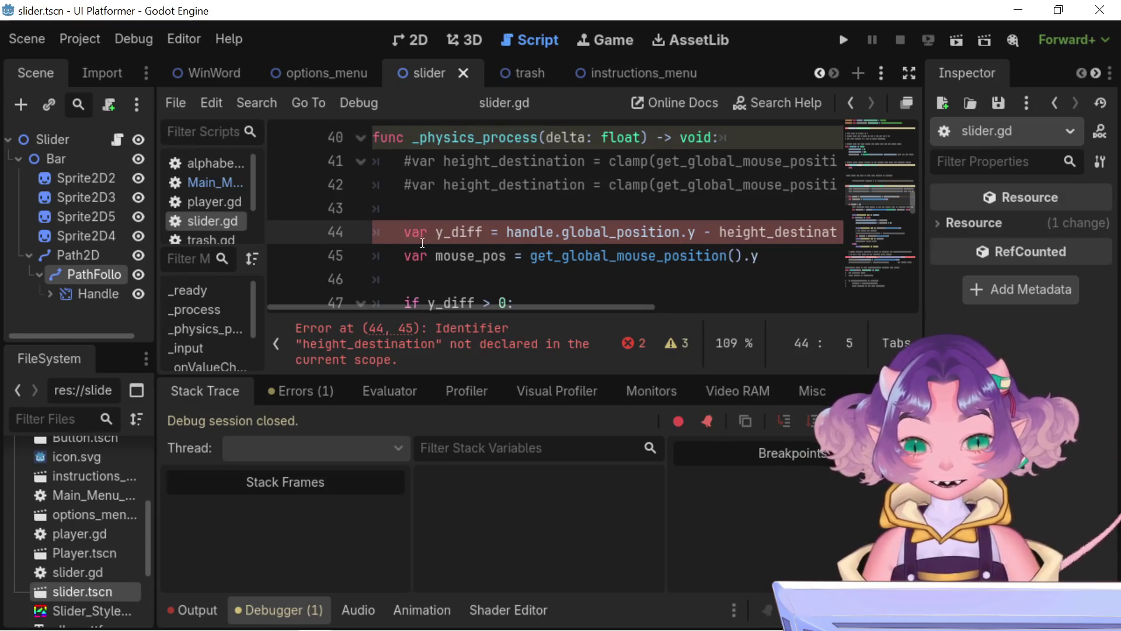
pyautogui.doubleClick(458, 231)
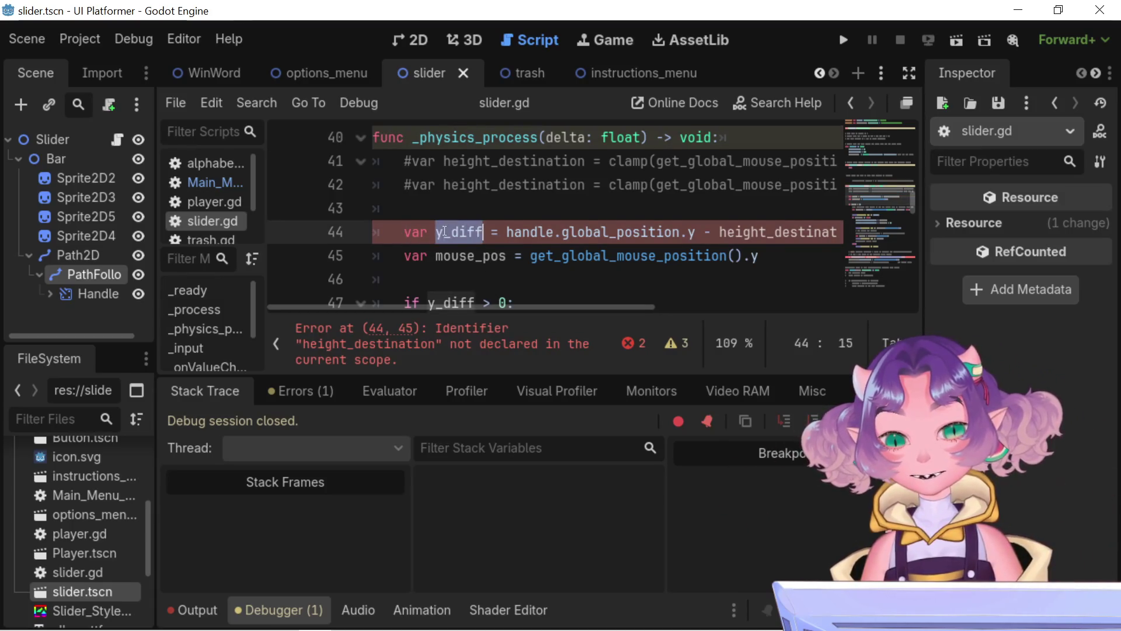
pyautogui.scroll(-1, 447, 235)
pyautogui.scroll(-1, 447, 237)
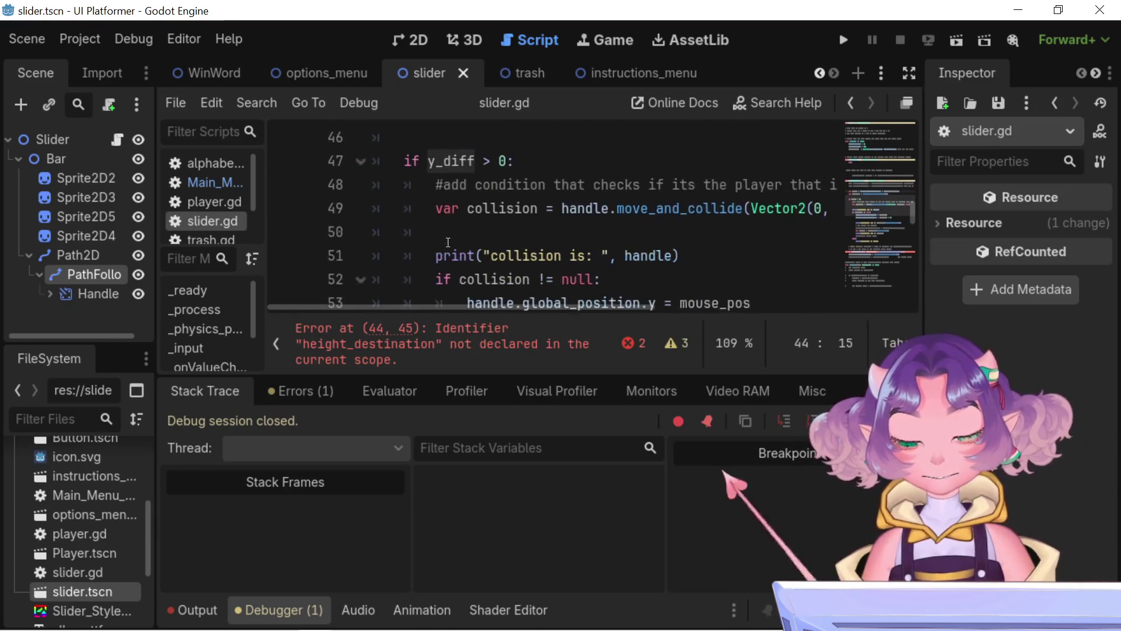
pyautogui.scroll(2, 448, 242)
pyautogui.scroll(1, 616, 253)
pyautogui.scroll(-2, 617, 256)
pyautogui.scroll(-8, 617, 255)
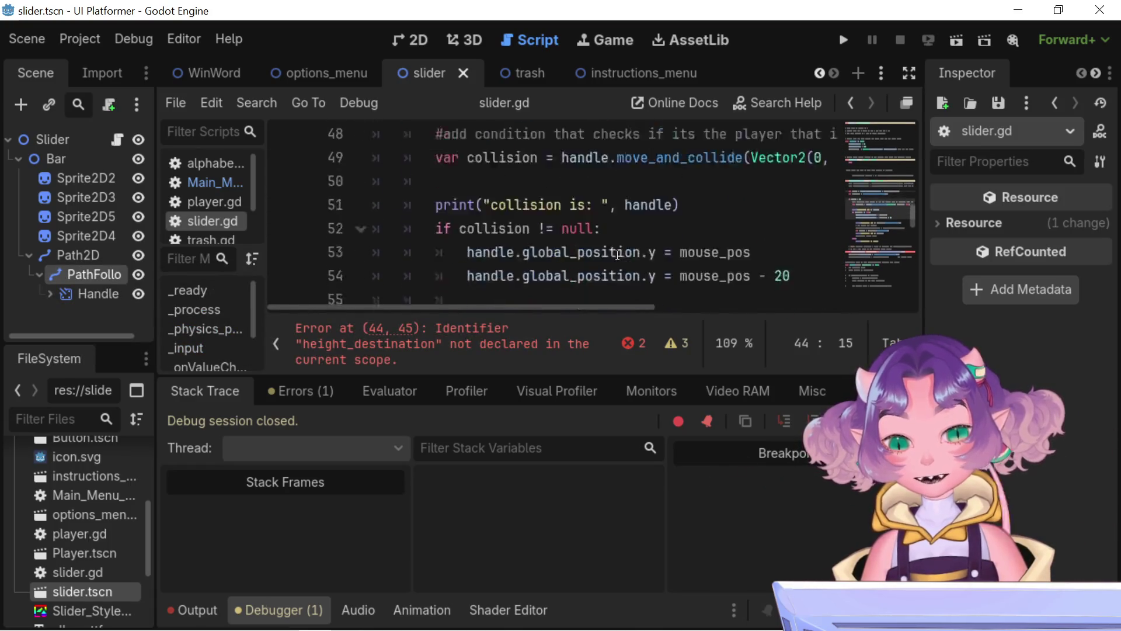
pyautogui.scroll(1, 617, 255)
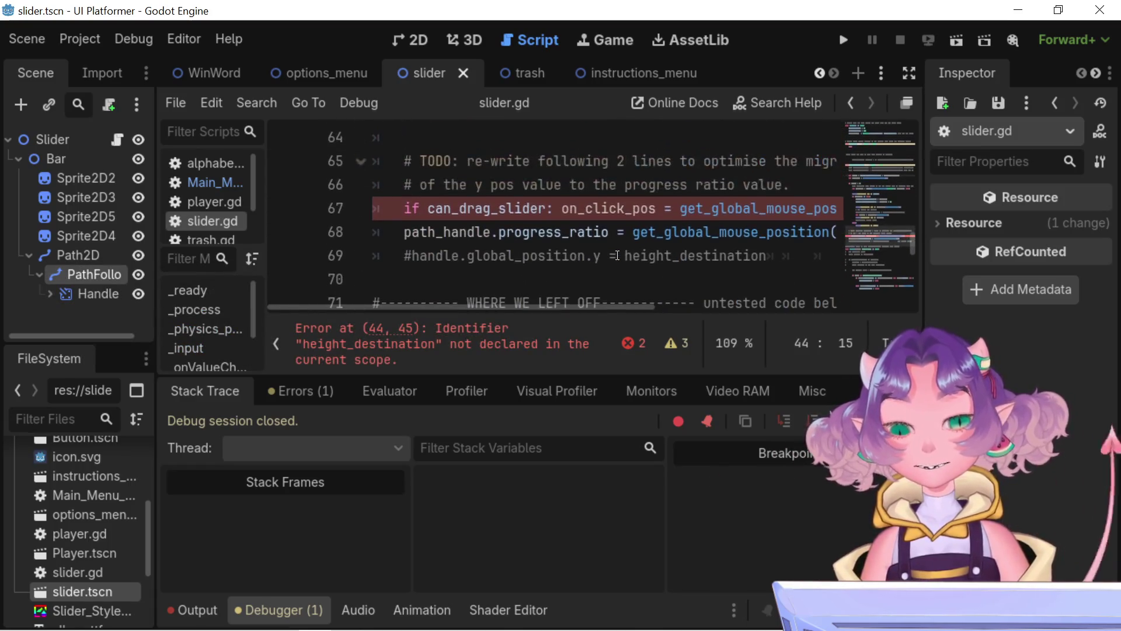
pyautogui.scroll(8, 616, 255)
pyautogui.click(708, 233)
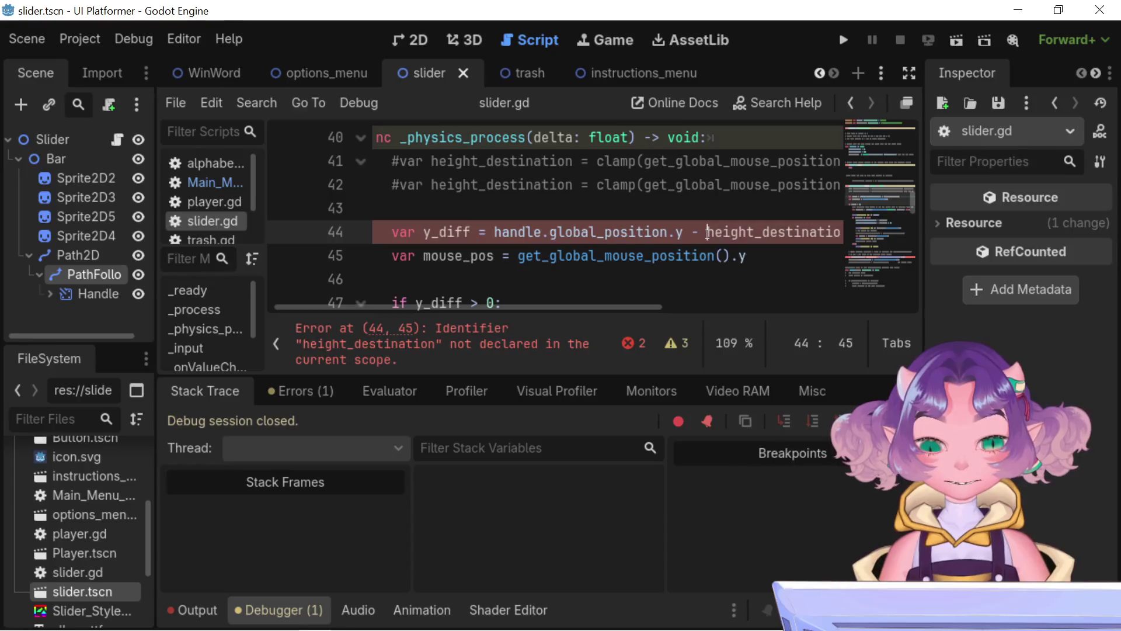
# Step: Replace height_destination on line 44 with a trailing minus sign
pyautogui.moveTo(686, 234); pyautogui.dragTo(881, 237)
pyautogui.press('Delete')
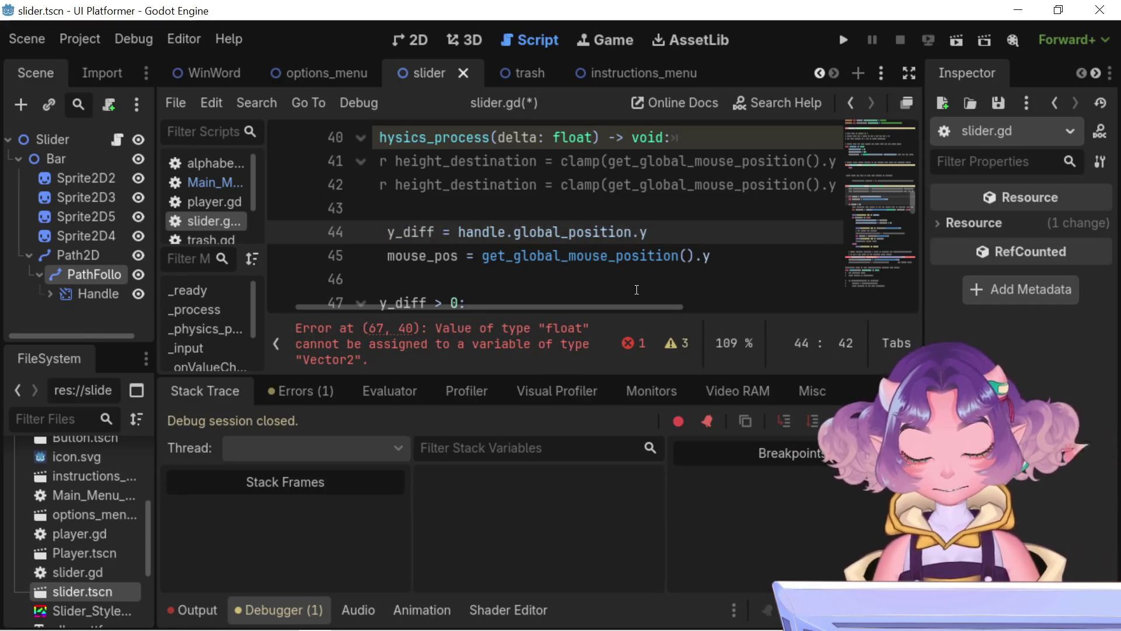
pyautogui.write(' -')
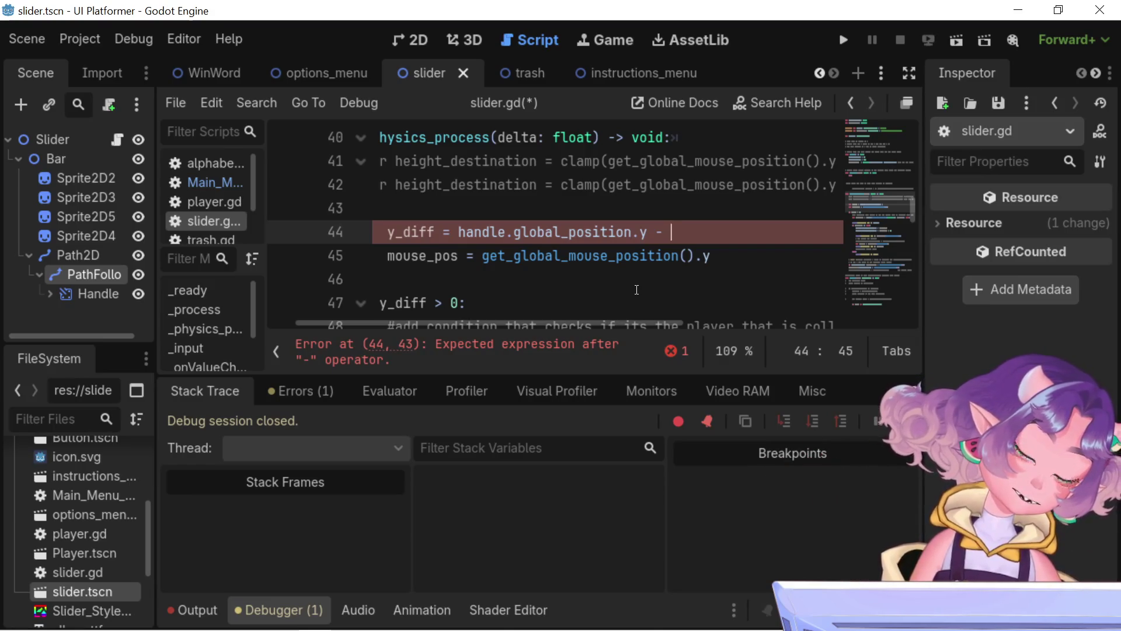
pyautogui.scroll(-10, 637, 290)
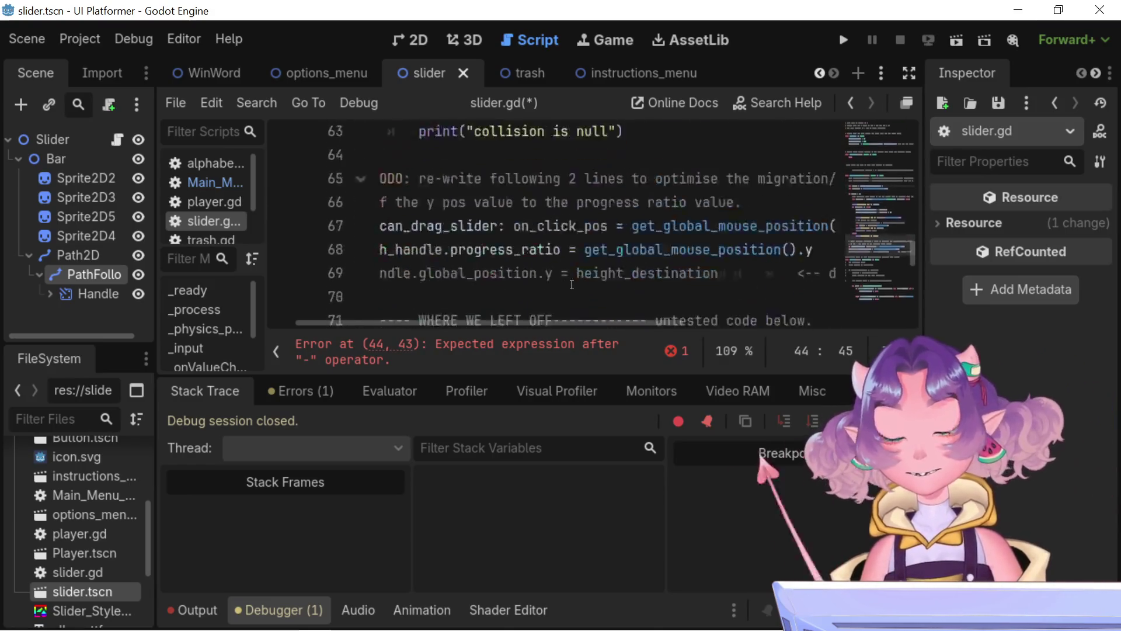
pyautogui.scroll(3, 572, 285)
pyautogui.scroll(-1, 571, 284)
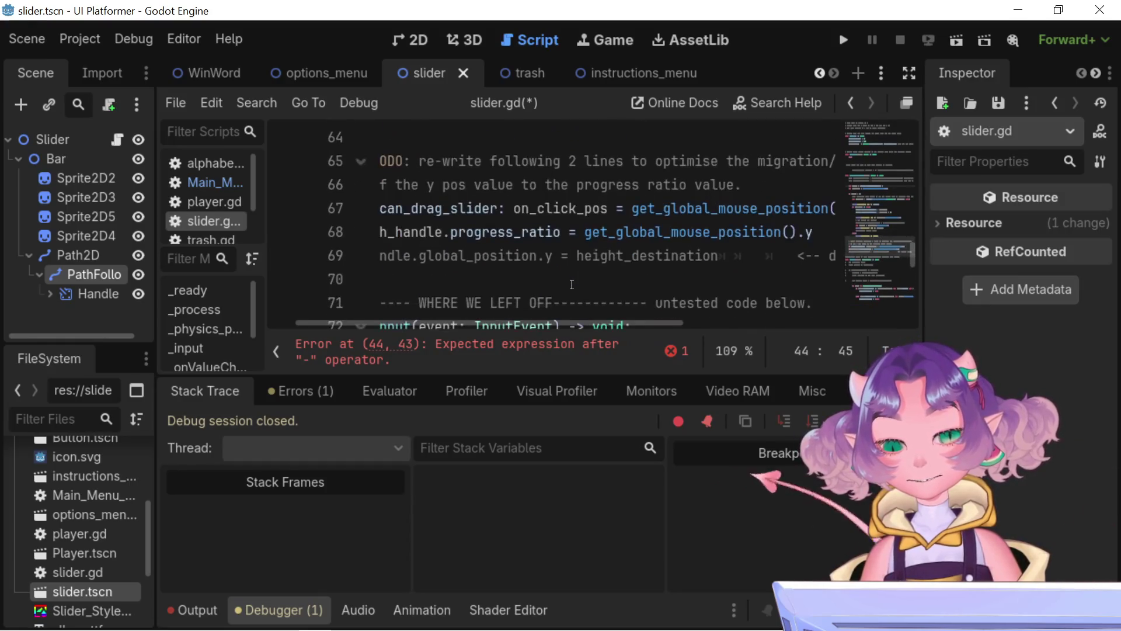
# Step: Copy path_handle.progress_ratio from line 68 and paste it after the minus on line 44
pyautogui.click(381, 233)
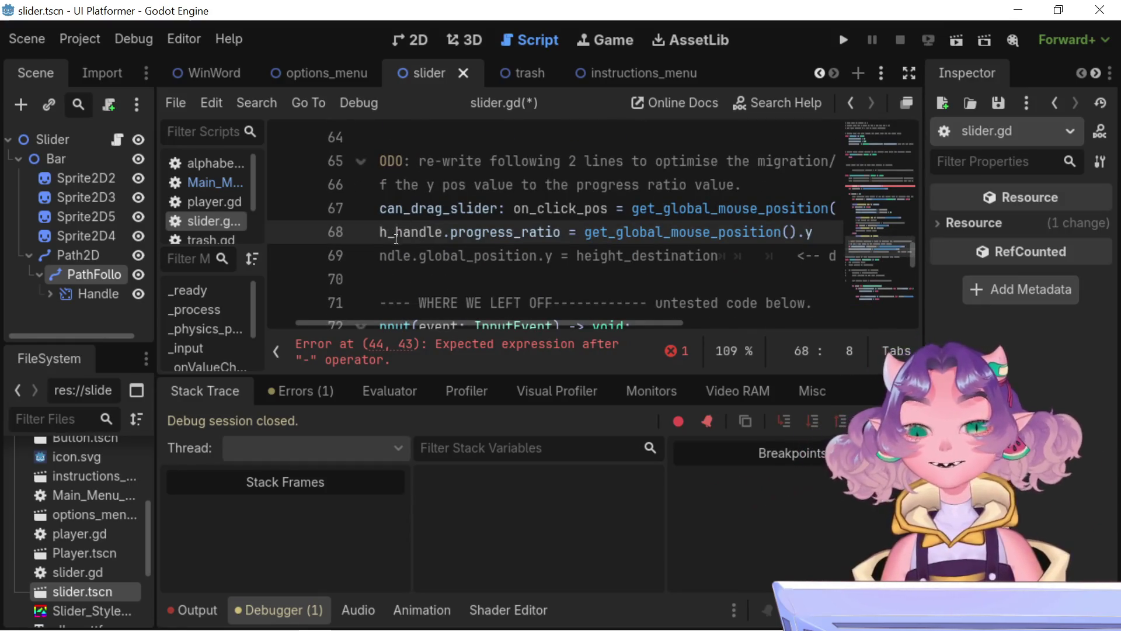
pyautogui.moveTo(390, 235)
pyautogui.mouseDown()
pyautogui.moveTo(373, 233)
pyautogui.moveTo(584, 234)
pyautogui.moveTo(573, 234)
pyautogui.mouseUp()
pyautogui.click(377, 233)
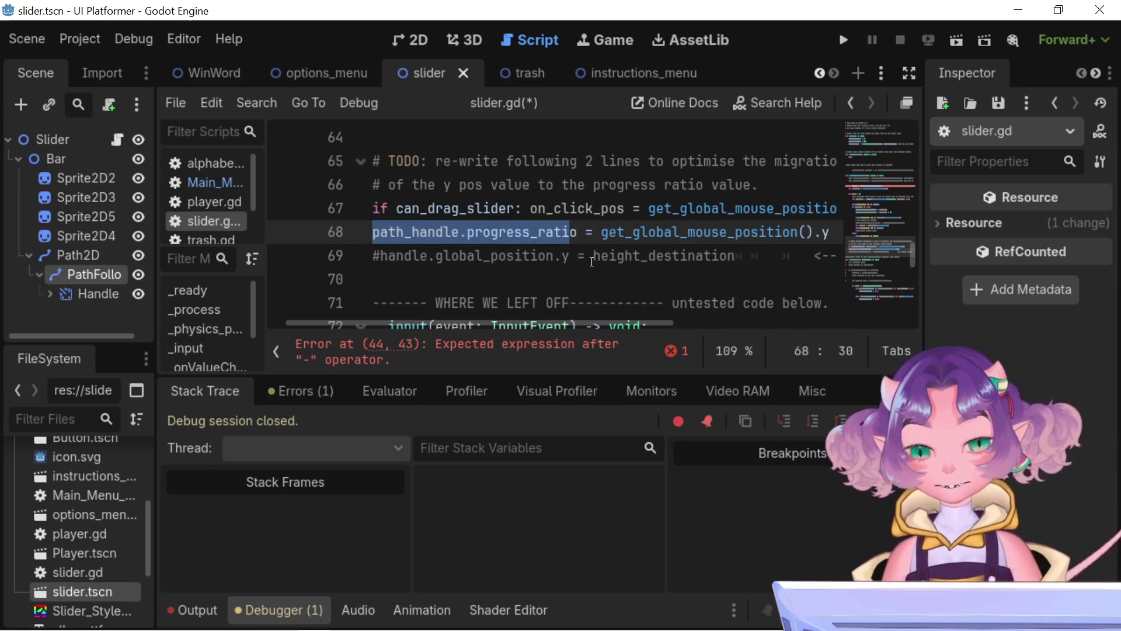
pyautogui.hotkey('shift', 'Right')
pyautogui.hotkey('ctrl', 'c')
pyautogui.scroll(8, 592, 261)
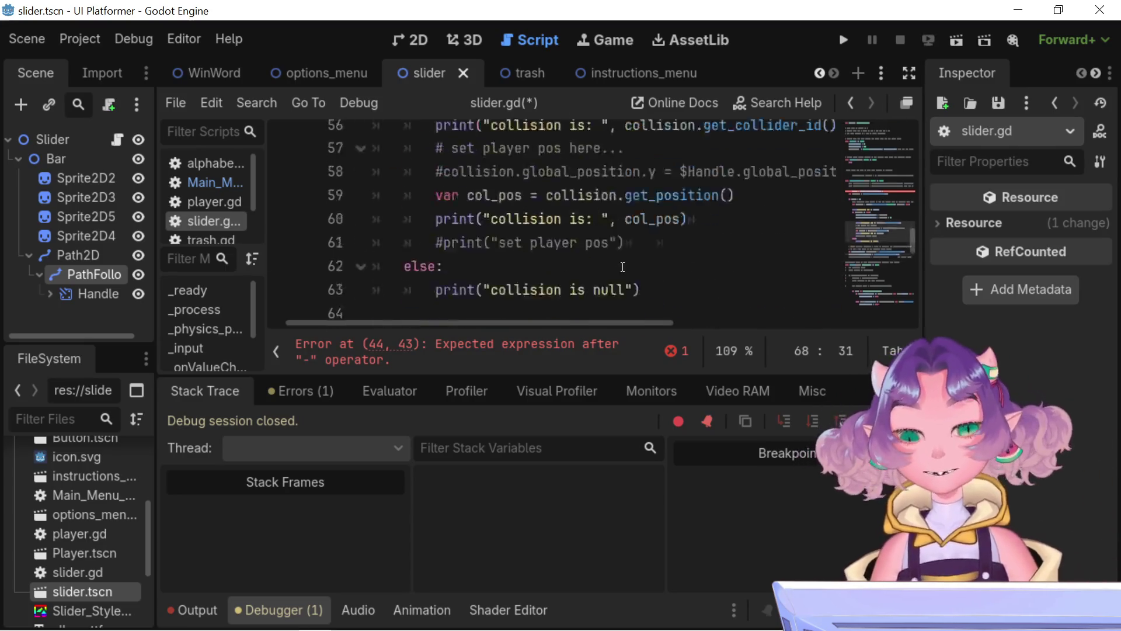
pyautogui.click(707, 234)
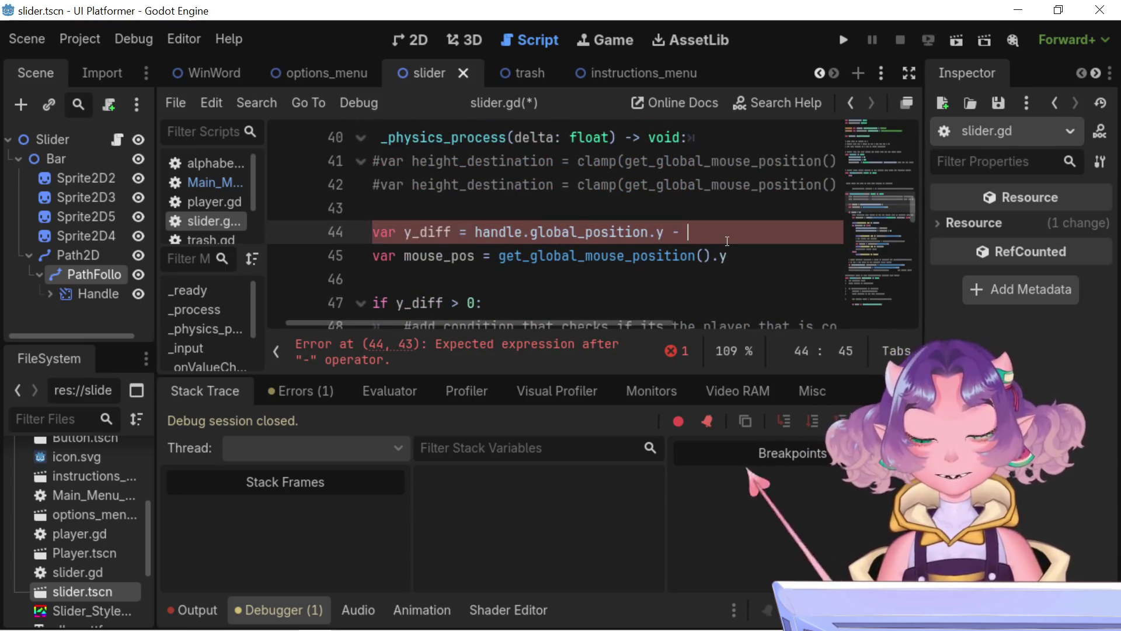
pyautogui.hotkey('ctrl', 'v')
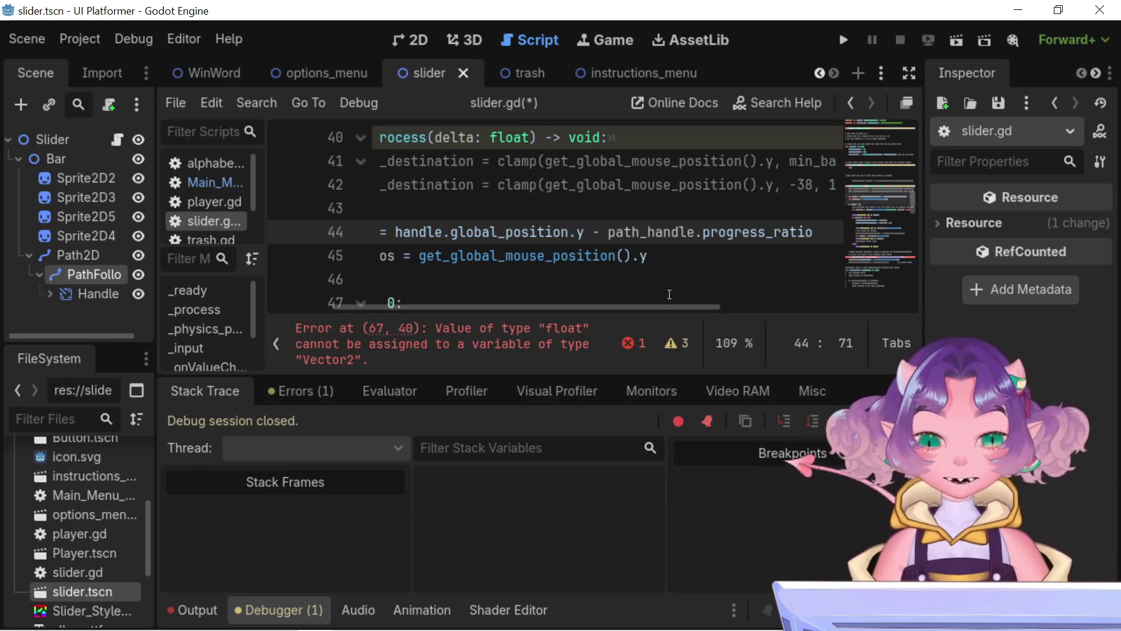
pyautogui.moveTo(669, 304); pyautogui.dragTo(561, 304)
pyautogui.scroll(13, 547, 262)
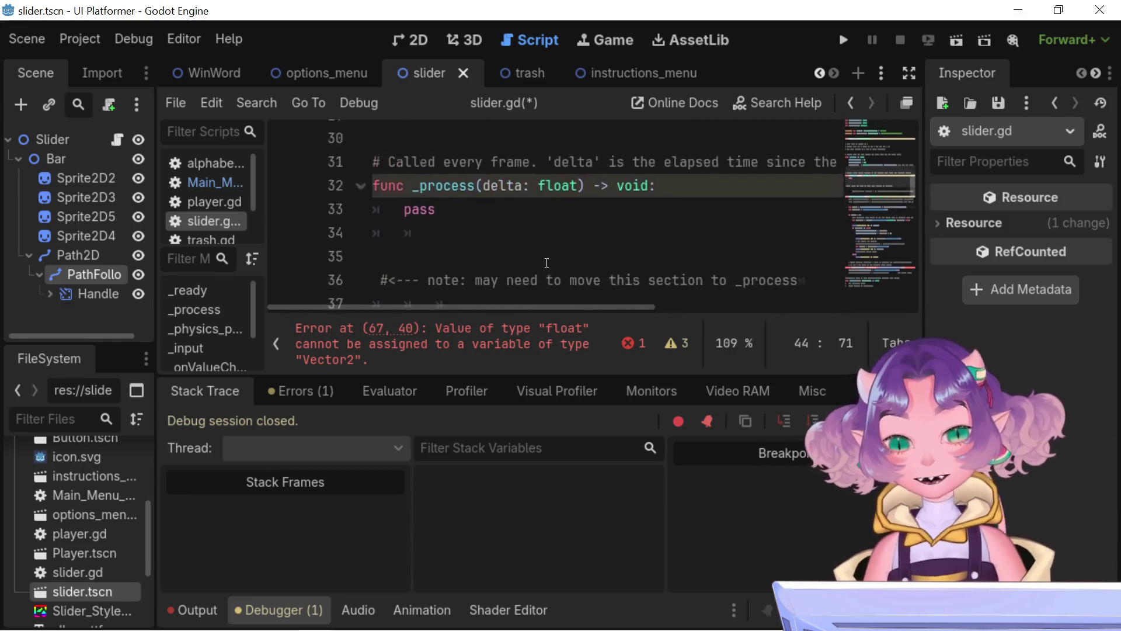
pyautogui.scroll(-9, 547, 262)
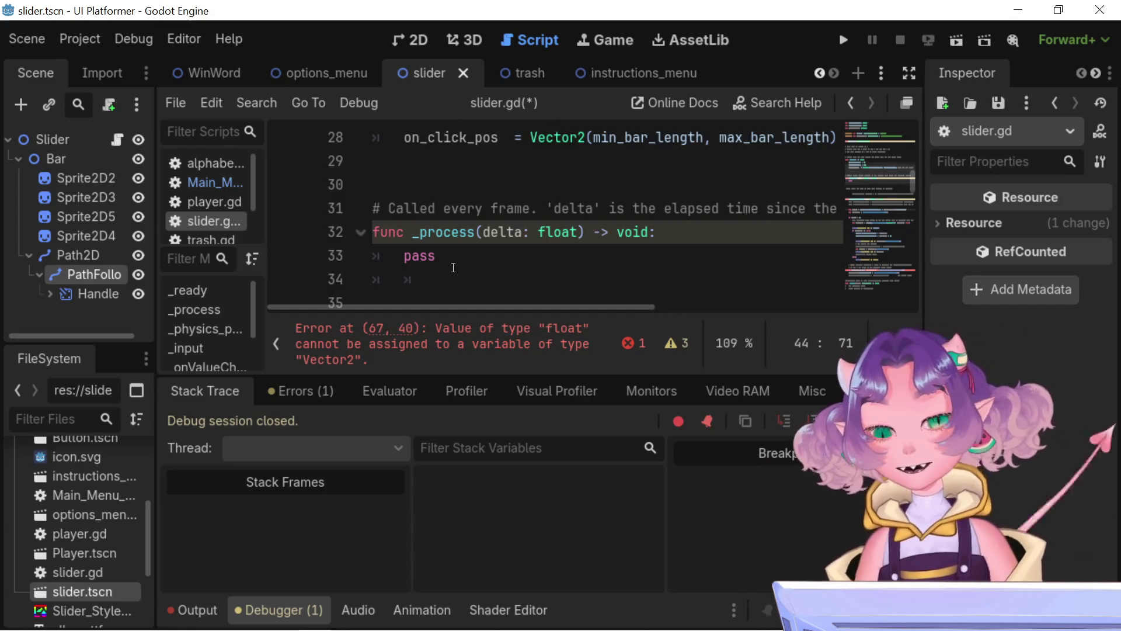
pyautogui.scroll(2, 550, 269)
pyautogui.click(531, 279)
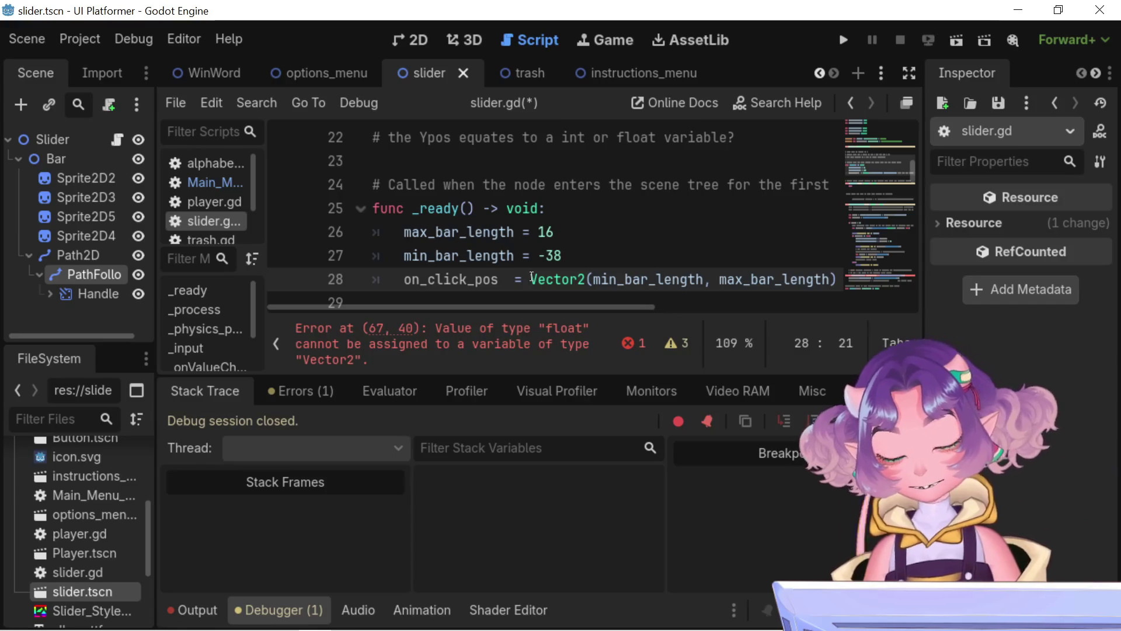
pyautogui.write('new ()')
pyautogui.press('BackSpace')
pyautogui.press('BackSpace')
pyautogui.press('BackSpace')
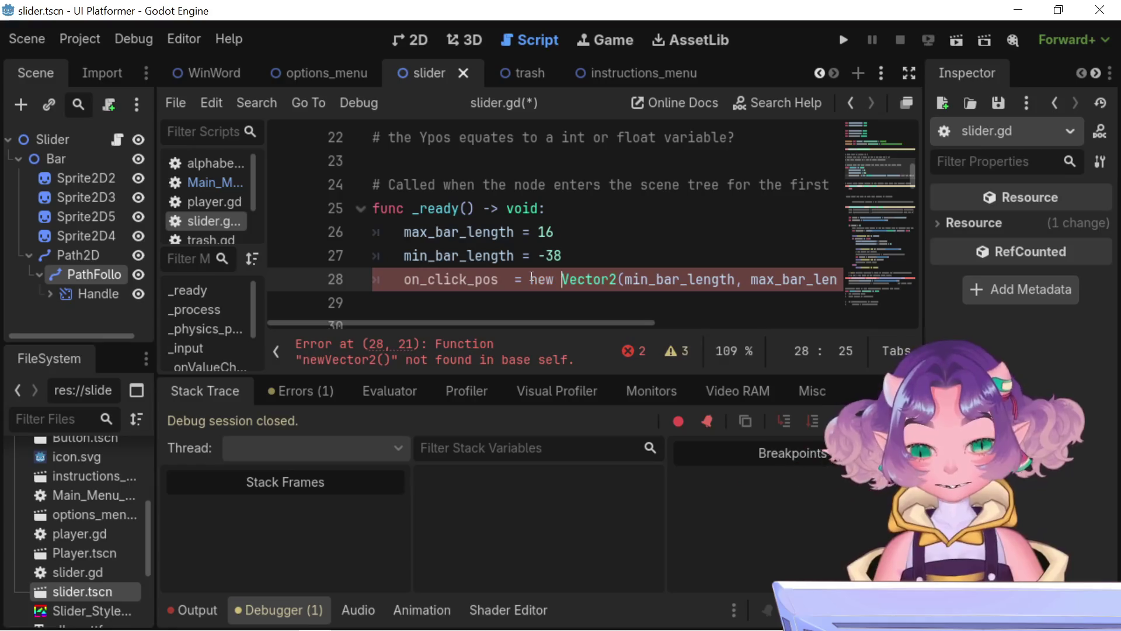
pyautogui.press('BackSpace')
pyautogui.write('()')
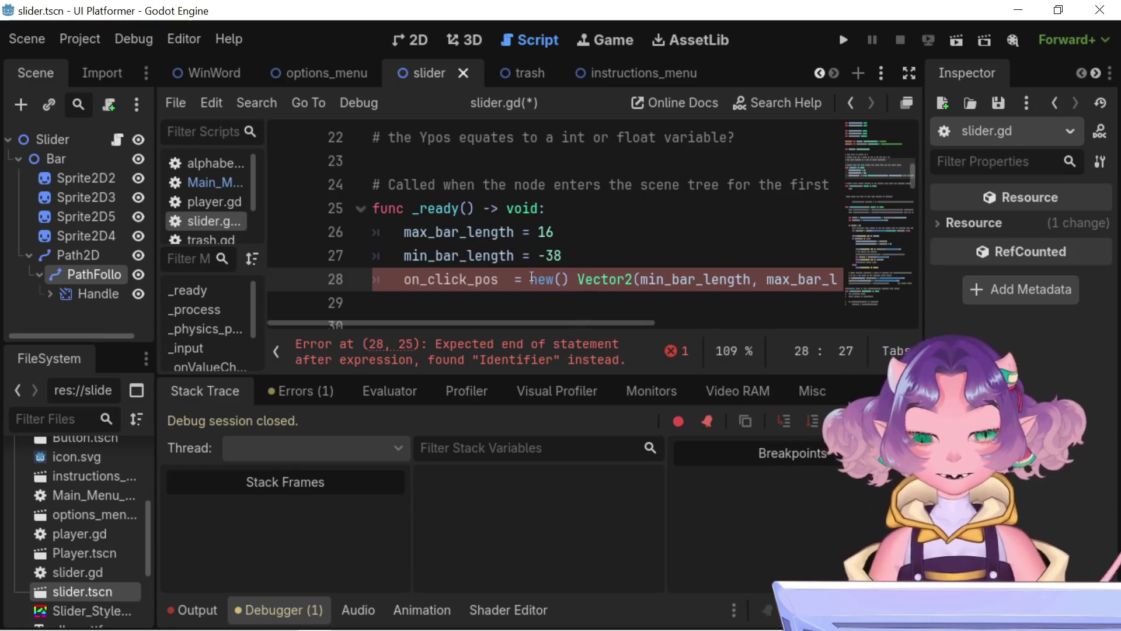
pyautogui.press('BackSpace')
pyautogui.press('BackSpace')
pyautogui.press('BackSpace')
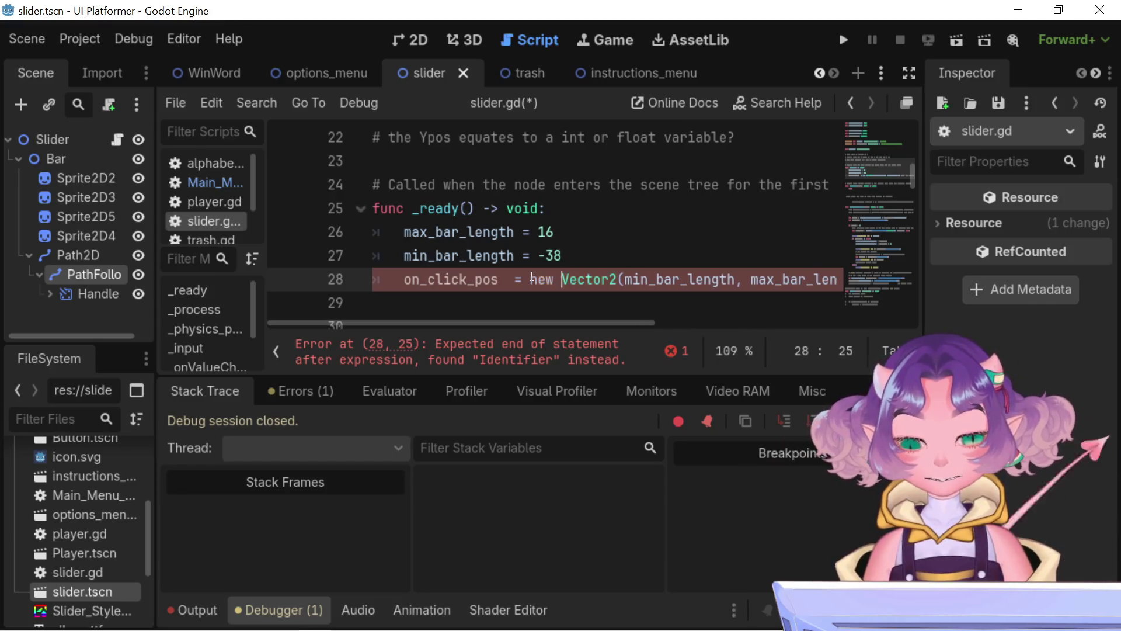
pyautogui.press('BackSpace')
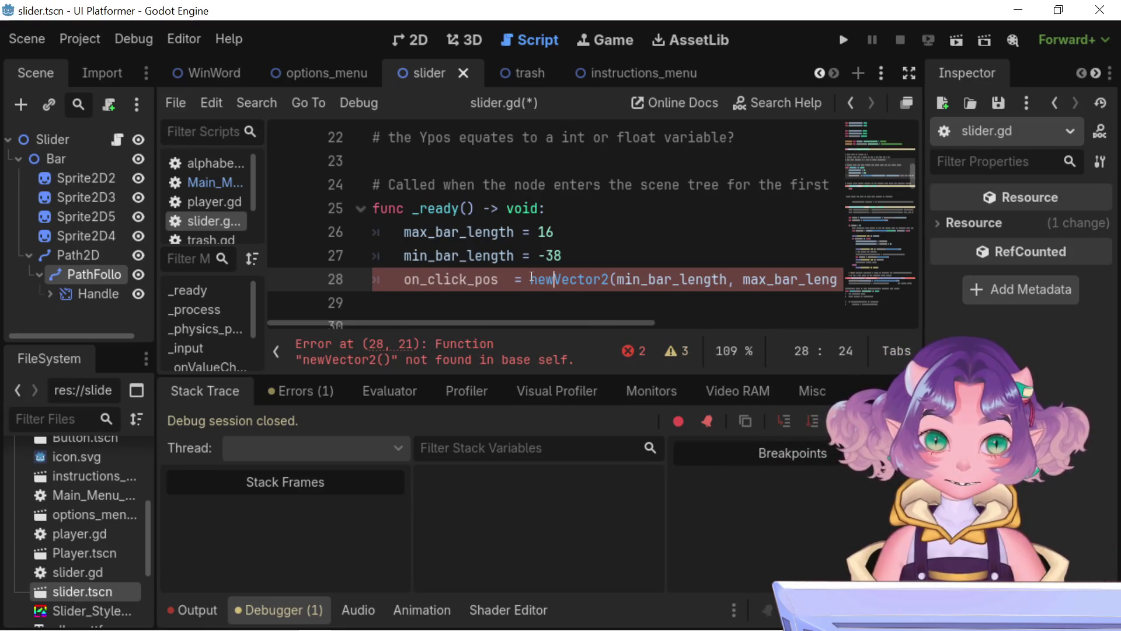
pyautogui.press('Left')
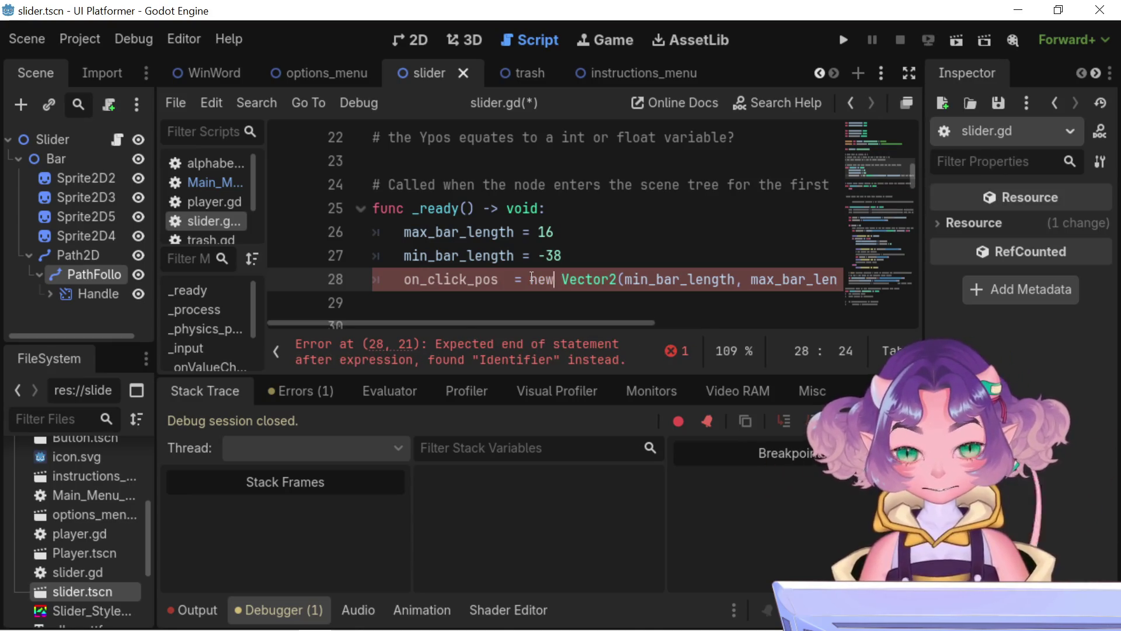
pyautogui.write('()')
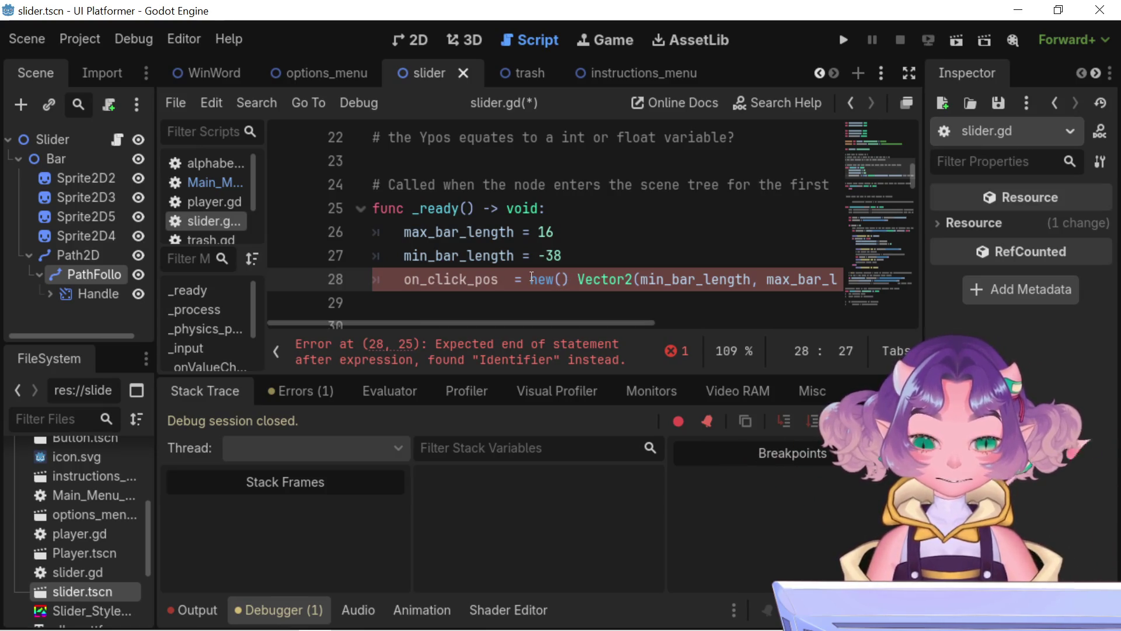
pyautogui.press('BackSpace')
pyautogui.press('BackSpace')
pyautogui.press('Right')
pyautogui.press('Right')
pyautogui.press('Right')
pyautogui.press('Right')
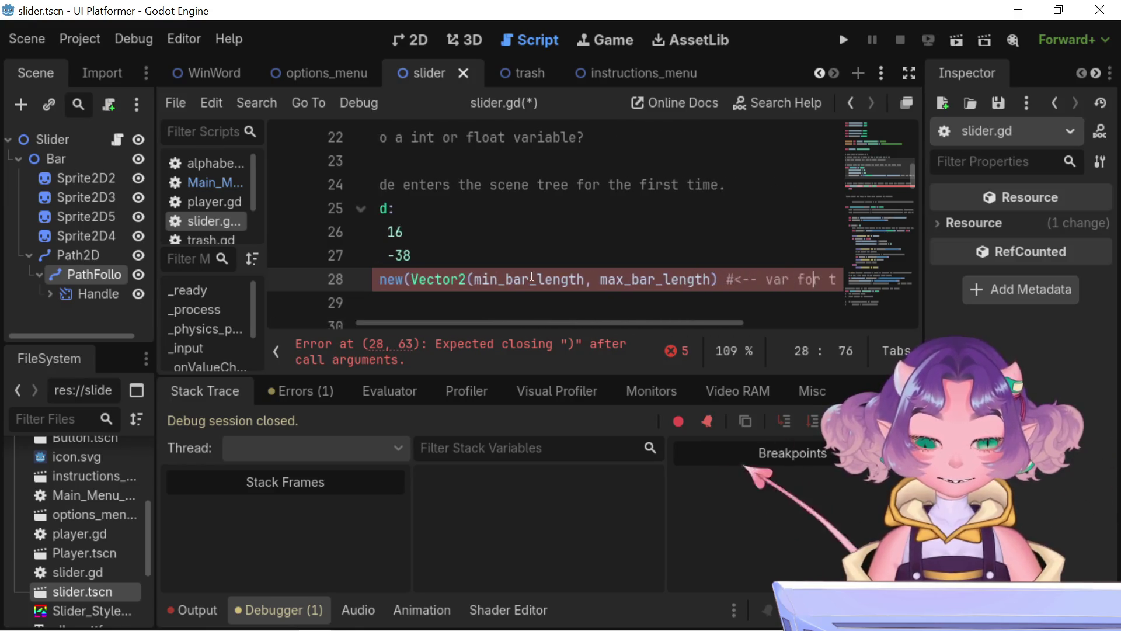
pyautogui.press('Left')
pyautogui.press('Left')
pyautogui.press('Left')
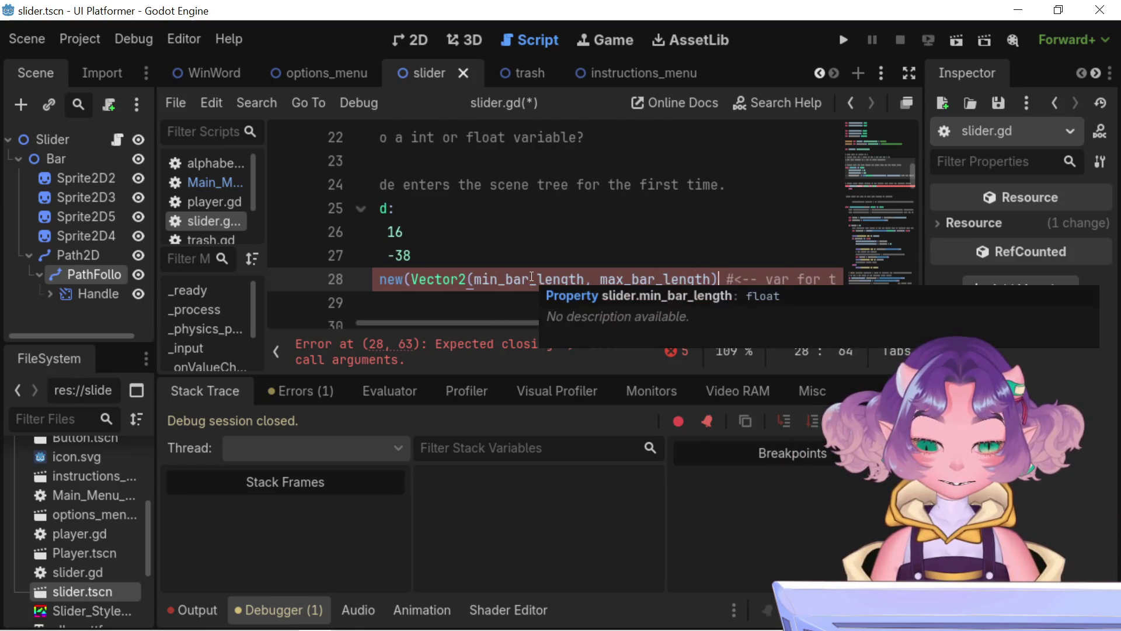
pyautogui.write(')')
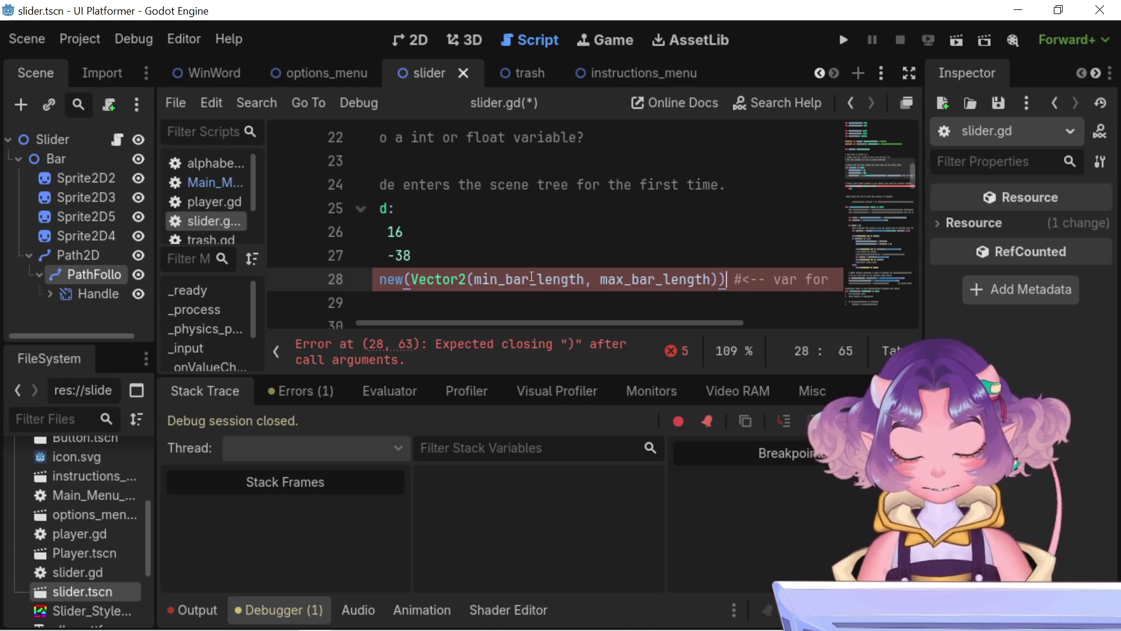
pyautogui.moveTo(482, 305); pyautogui.dragTo(466, 304)
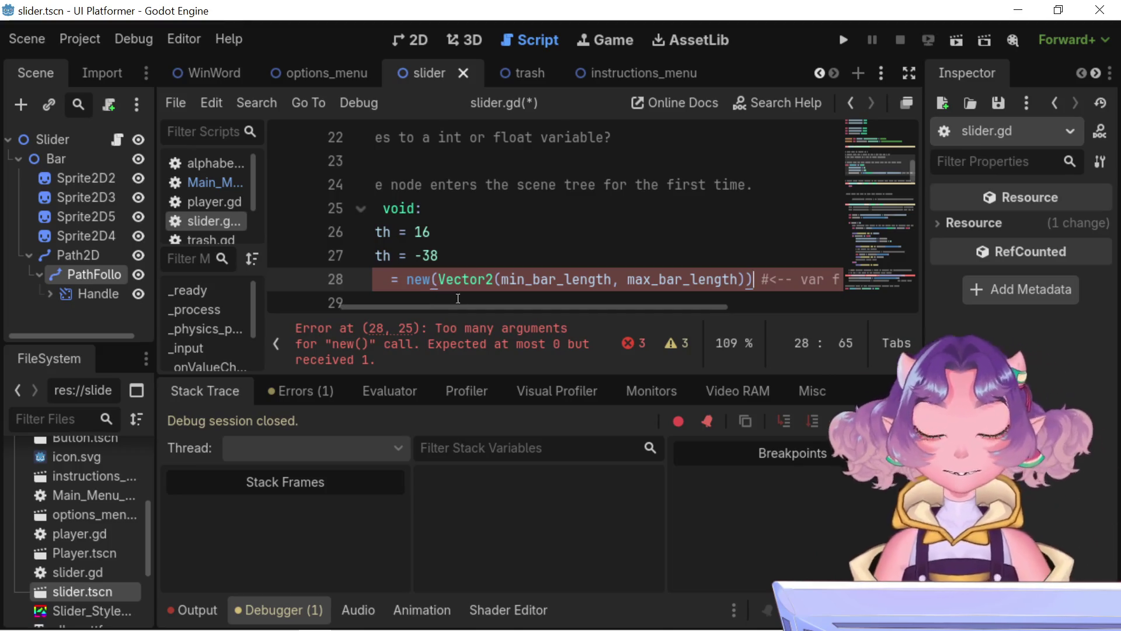
pyautogui.click(505, 278)
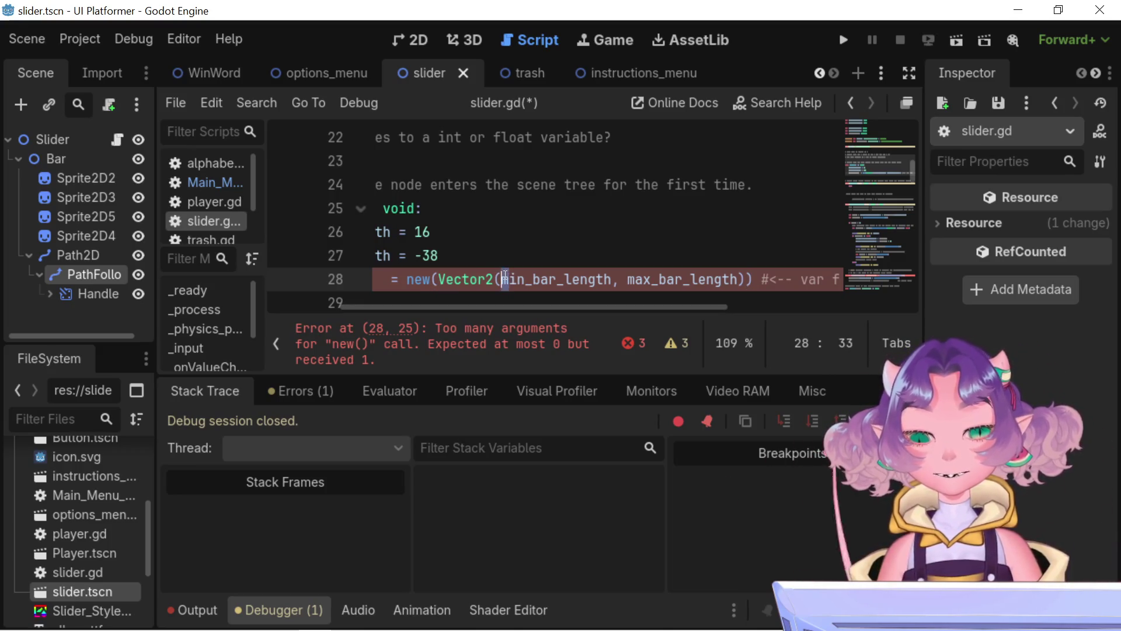
pyautogui.press('BackSpace')
pyautogui.press('BackSpace')
pyautogui.press('BackSpace')
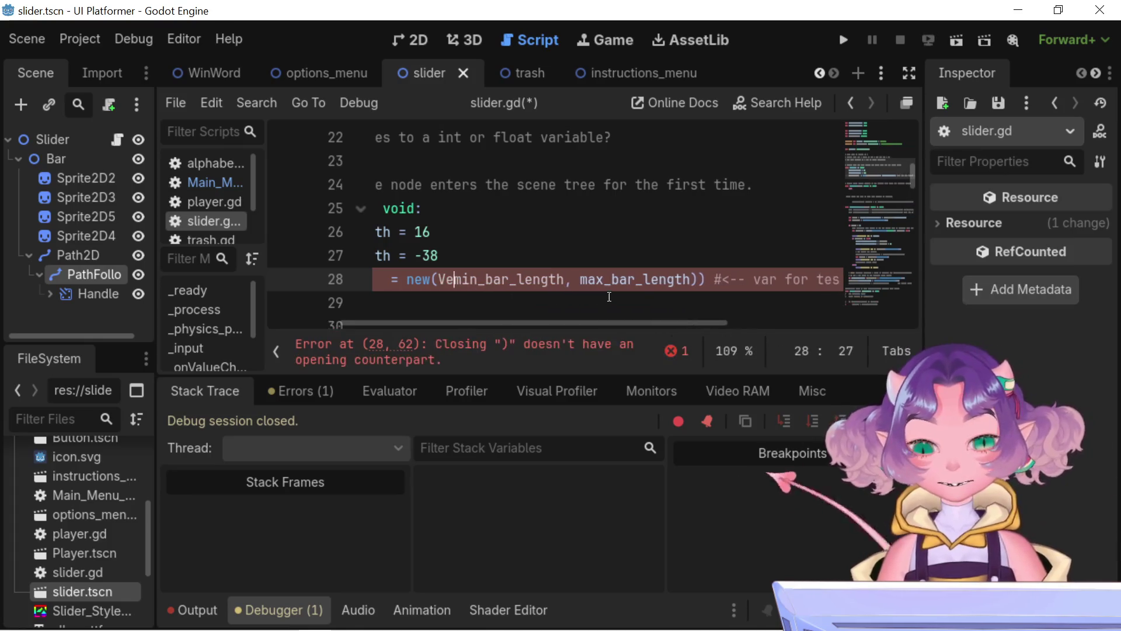
pyautogui.click(676, 280)
pyautogui.press('Delete')
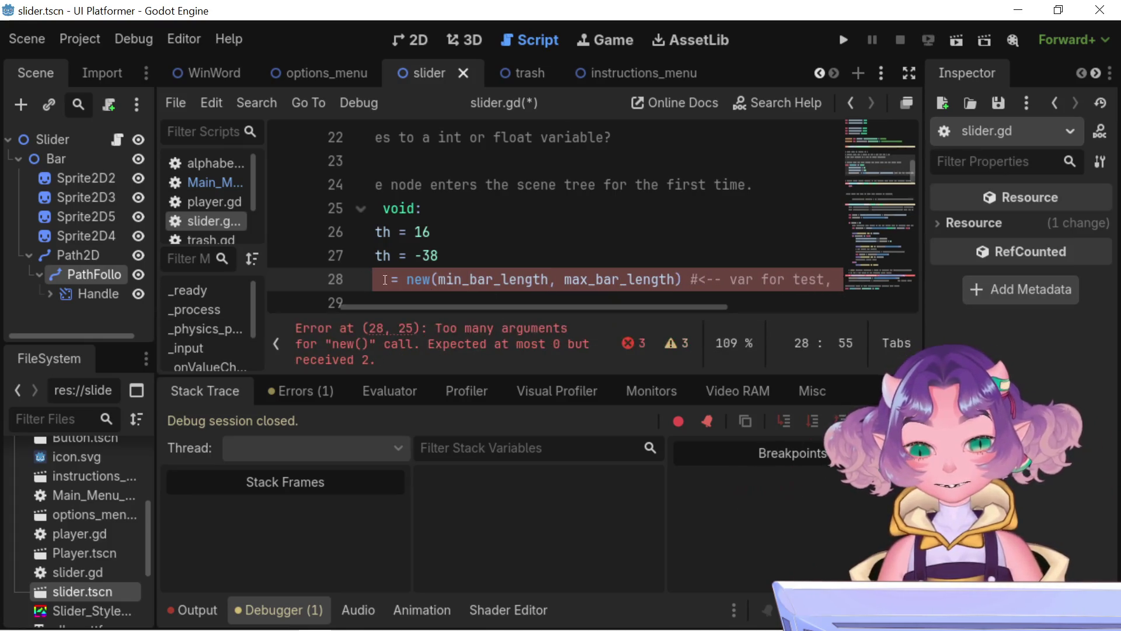
pyautogui.click(408, 280)
pyautogui.write('Vec')
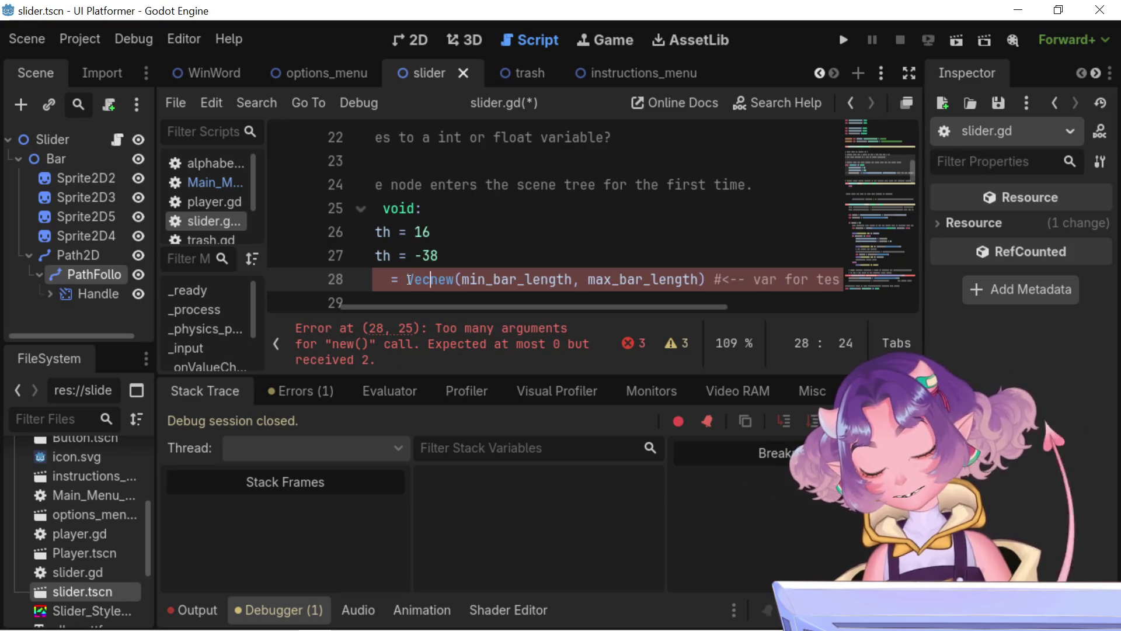
pyautogui.write('tor2')
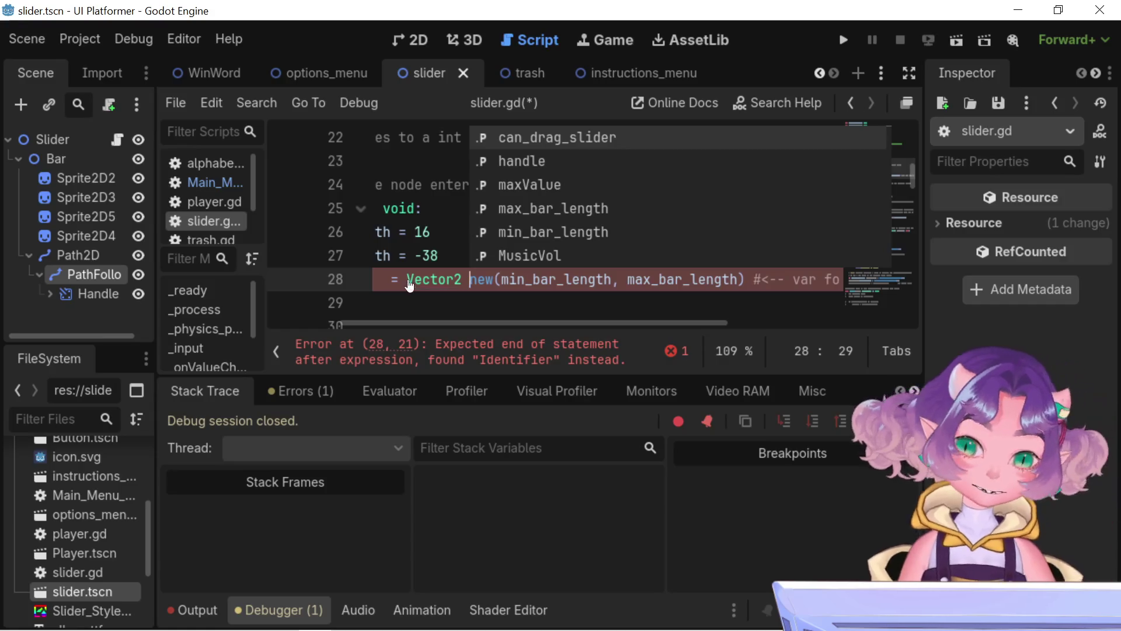
pyautogui.moveTo(408, 280)
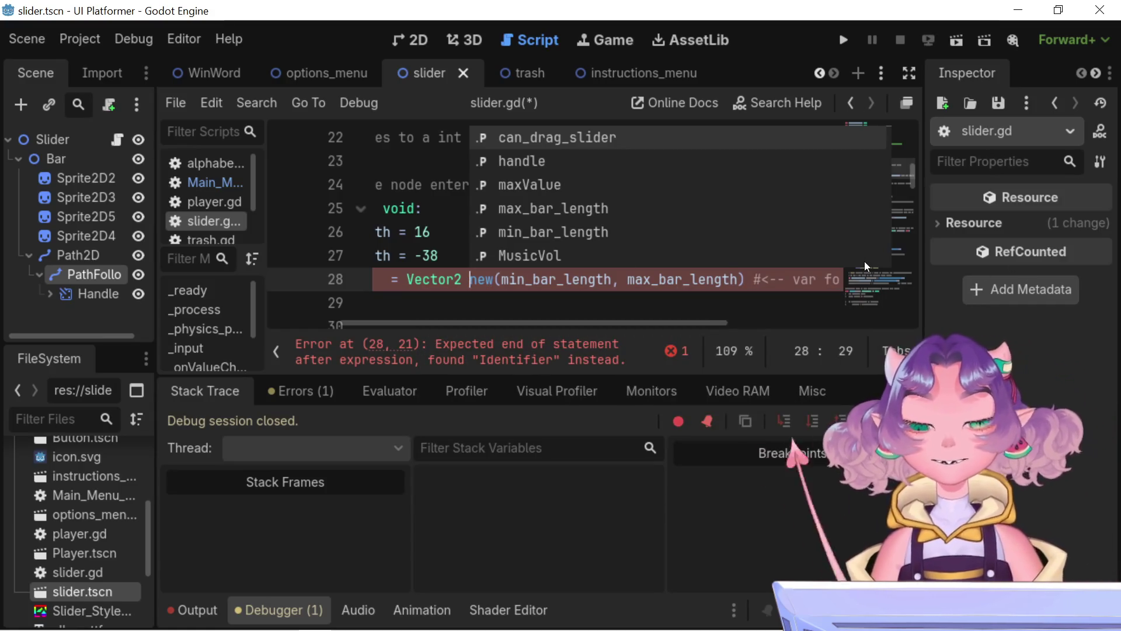
pyautogui.press('BackSpace')
pyautogui.press('BackSpace')
pyautogui.press('BackSpace')
pyautogui.write('Vector2(')
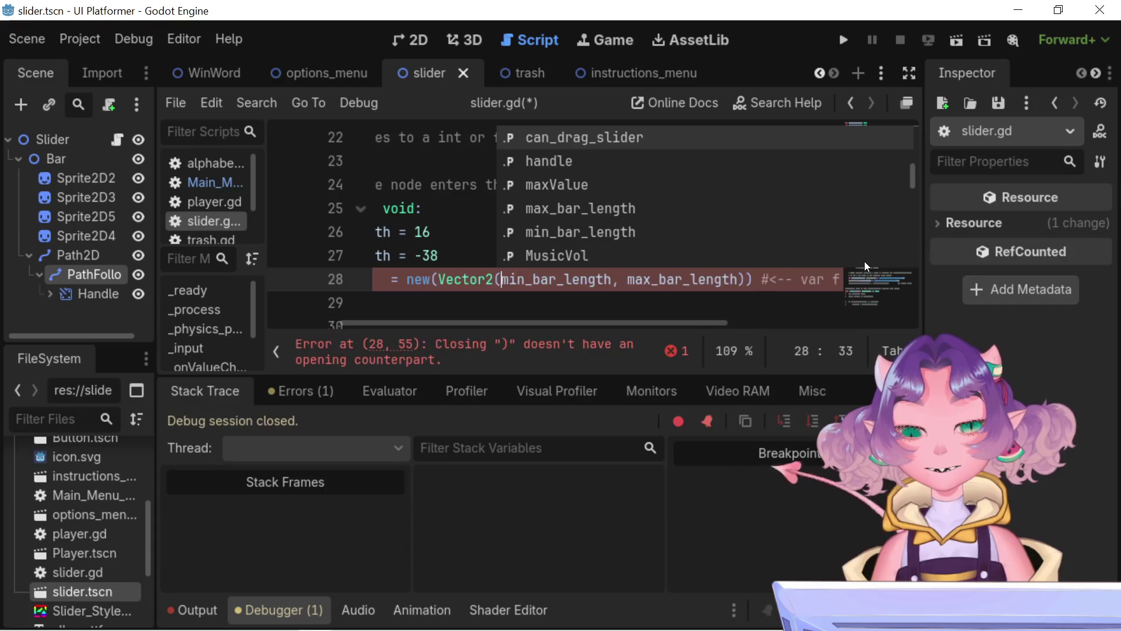
pyautogui.hotkey('ctrl', 'Right')
pyautogui.hotkey('ctrl', 'Right')
pyautogui.hotkey('ctrl', 'Right')
pyautogui.press('BackSpace')
pyautogui.hotkey('ctrl', 'Left')
pyautogui.hotkey('ctrl', 'Left')
pyautogui.hotkey('ctrl', 'Left')
pyautogui.write(')')
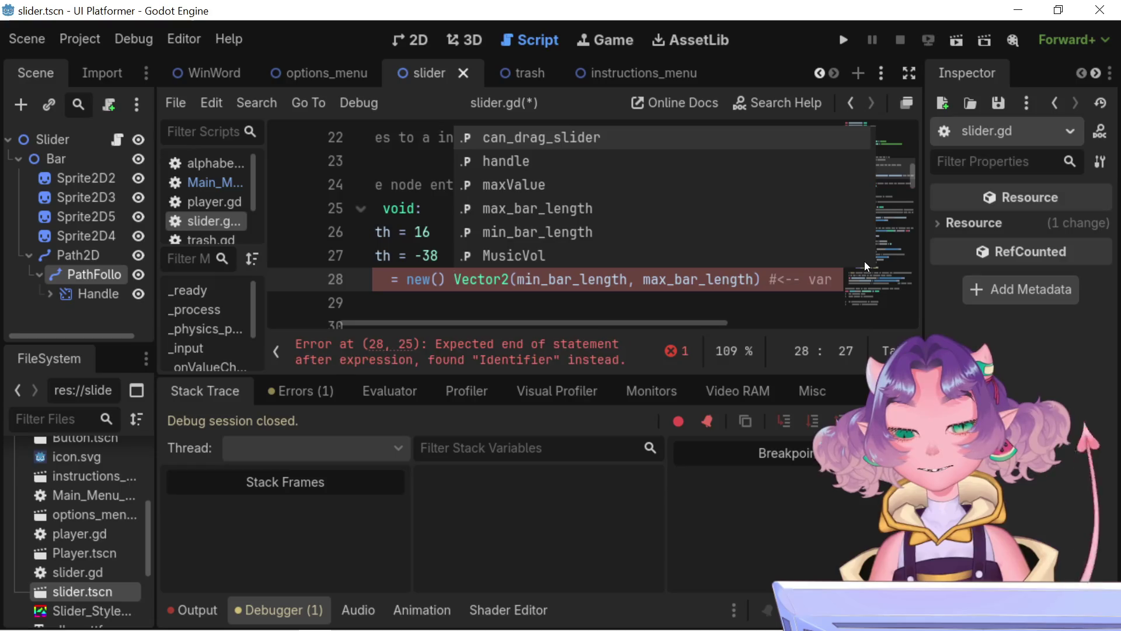
pyautogui.press('BackSpace')
pyautogui.press('BackSpace')
pyautogui.press('BackSpace')
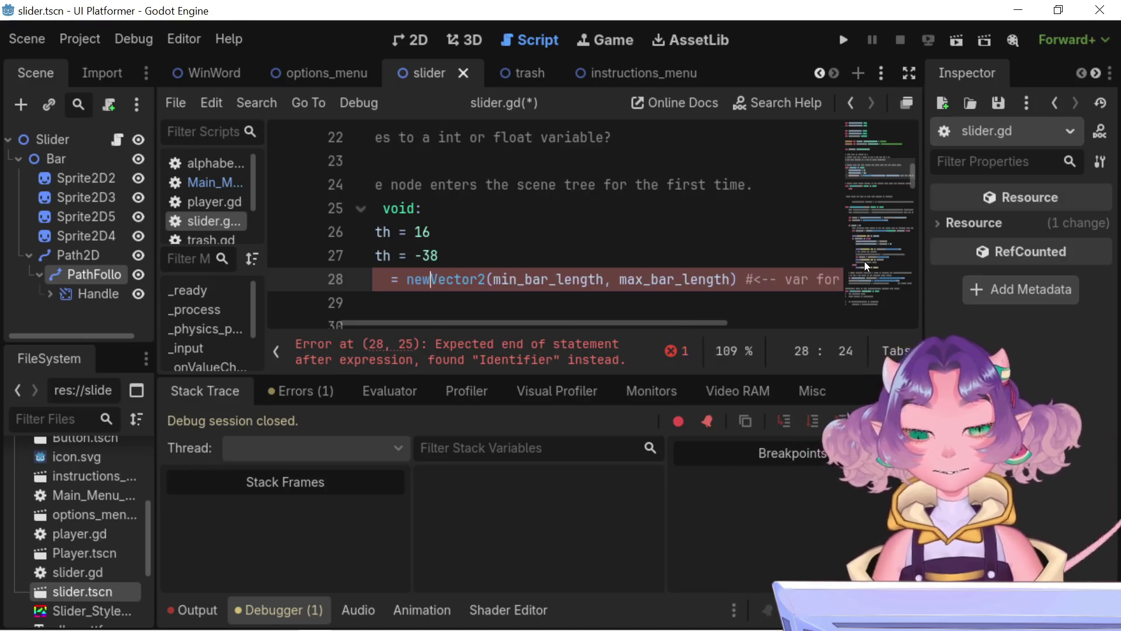
pyautogui.press('BackSpace')
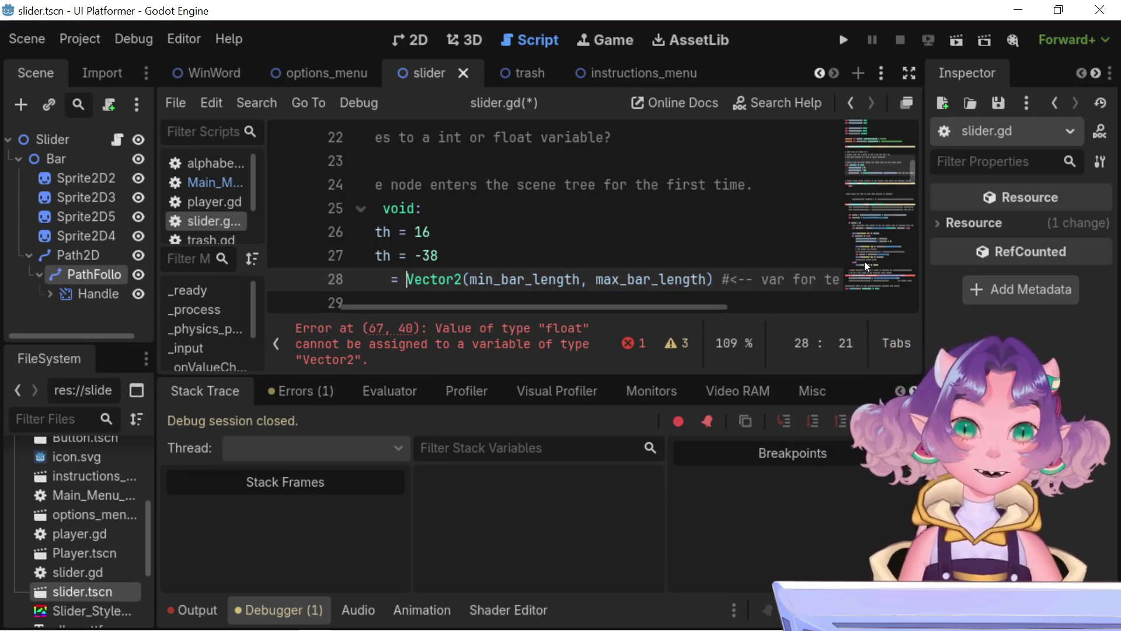
pyautogui.scroll(-15, 864, 262)
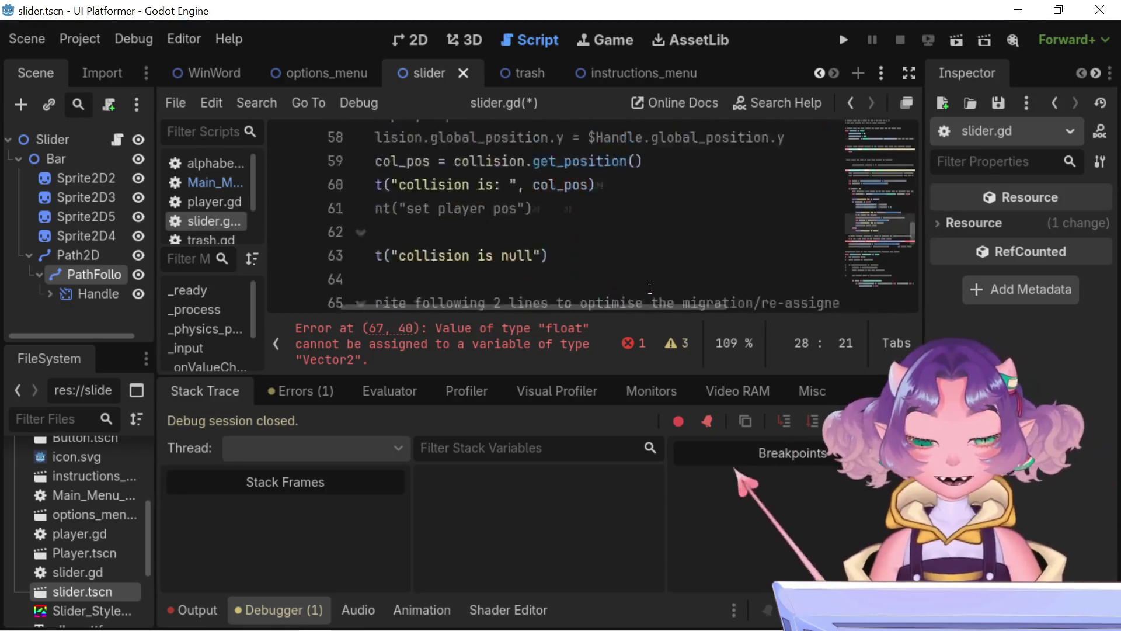
pyautogui.moveTo(661, 309); pyautogui.dragTo(560, 320)
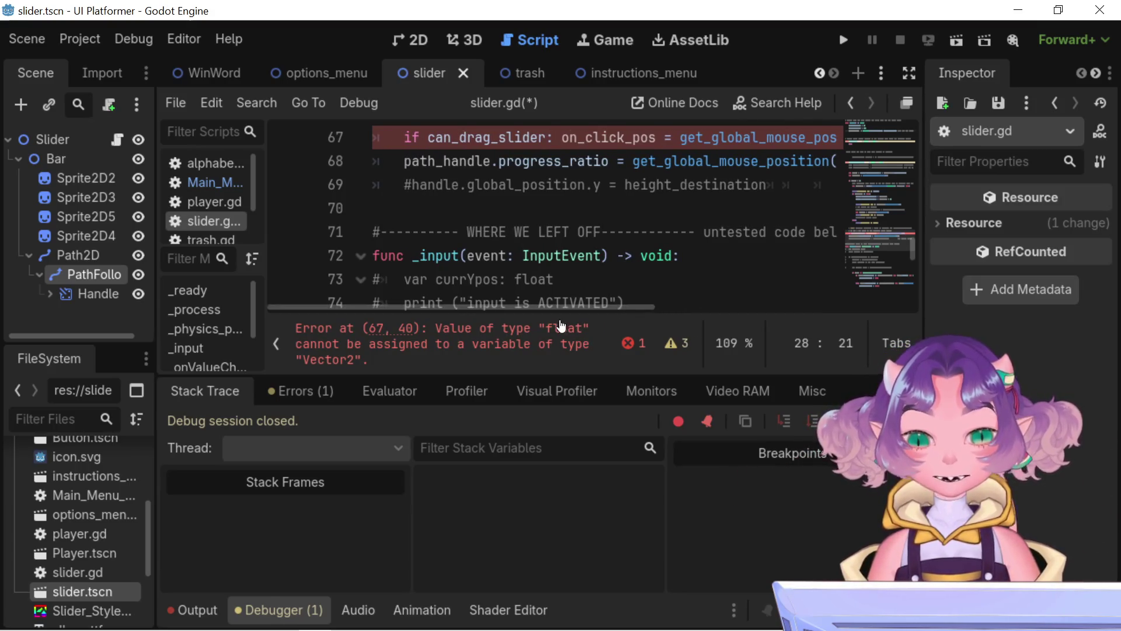
pyautogui.click(558, 325)
pyautogui.click(401, 205)
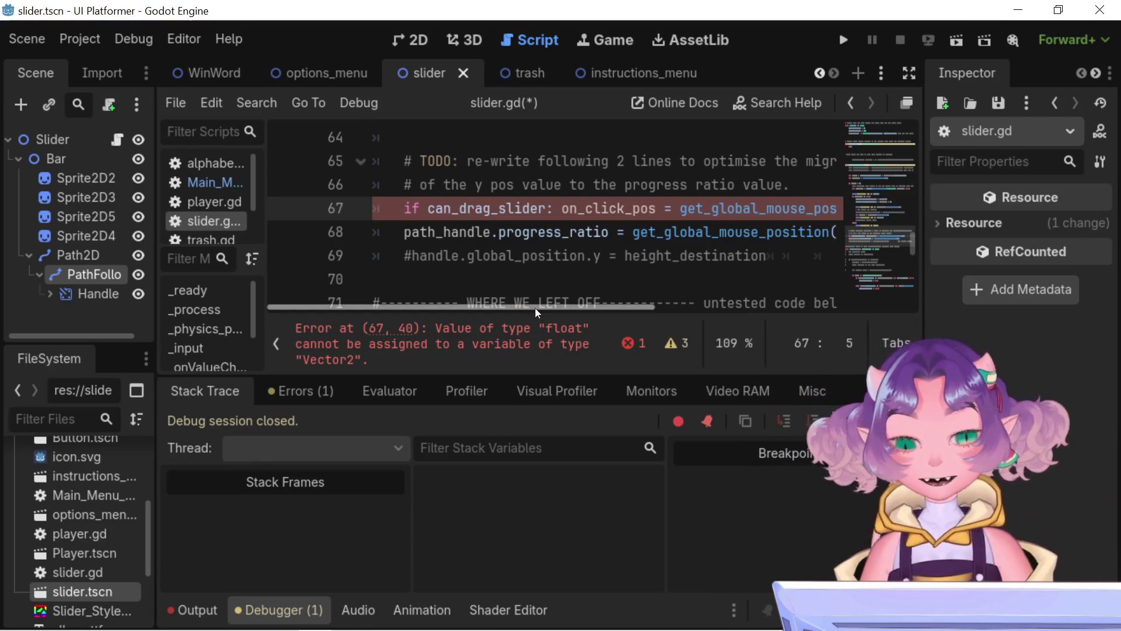
pyautogui.moveTo(533, 305); pyautogui.dragTo(632, 317)
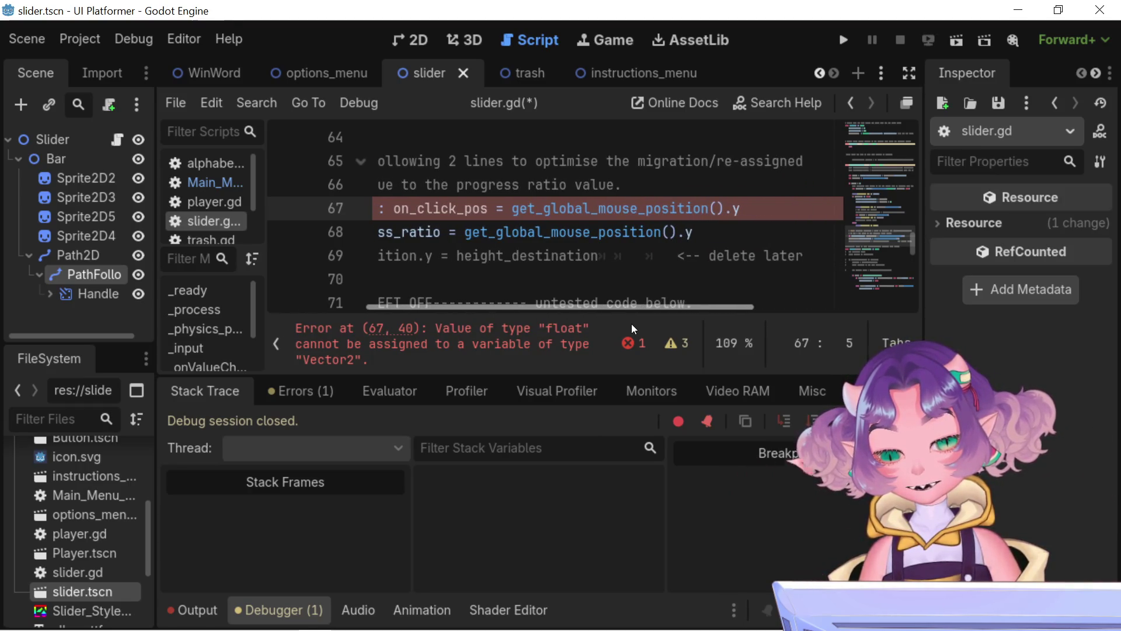
pyautogui.moveTo(627, 316); pyautogui.dragTo(516, 311)
pyautogui.doubleClick(592, 209)
pyautogui.scroll(15, 568, 251)
pyautogui.scroll(-3, 568, 251)
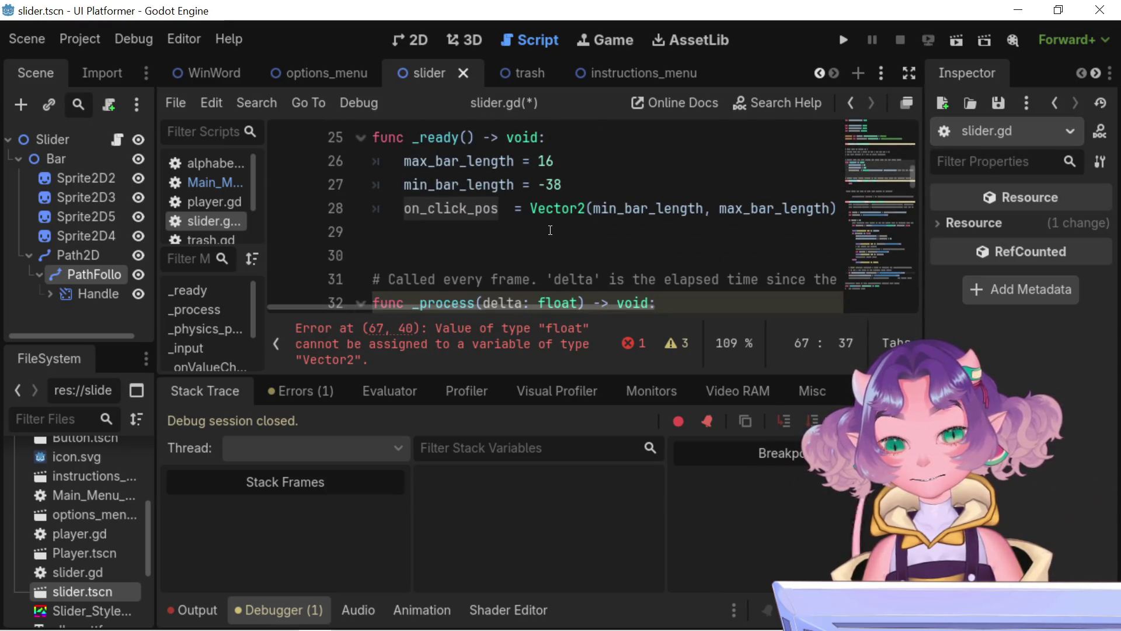
pyautogui.scroll(6, 544, 224)
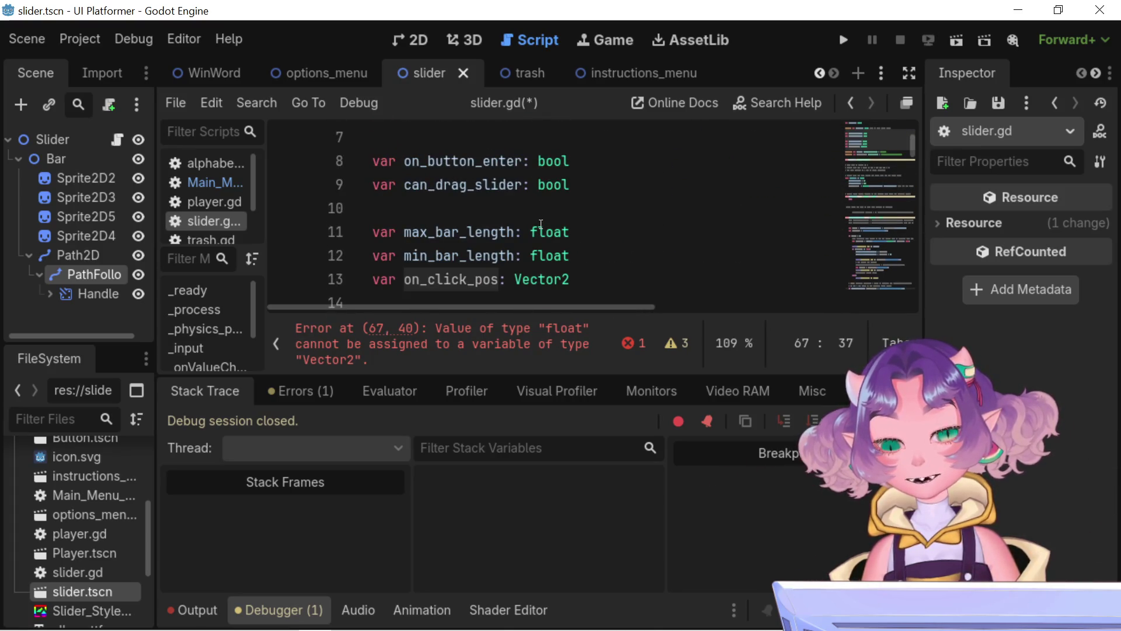
pyautogui.scroll(-15, 649, 288)
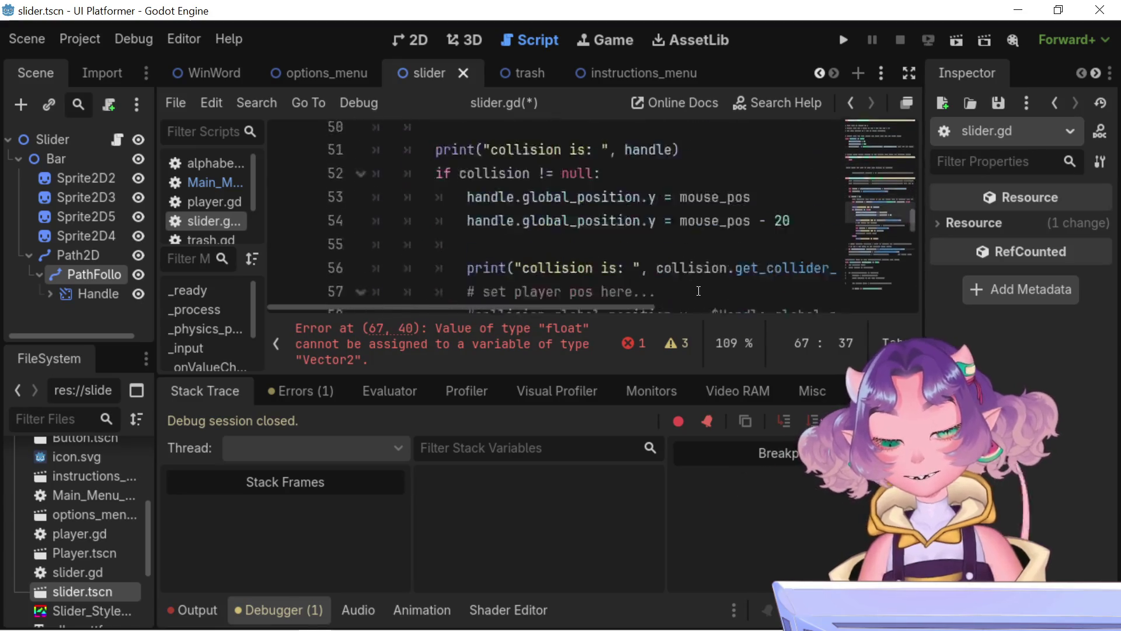
pyautogui.hscroll(8, 730, 300)
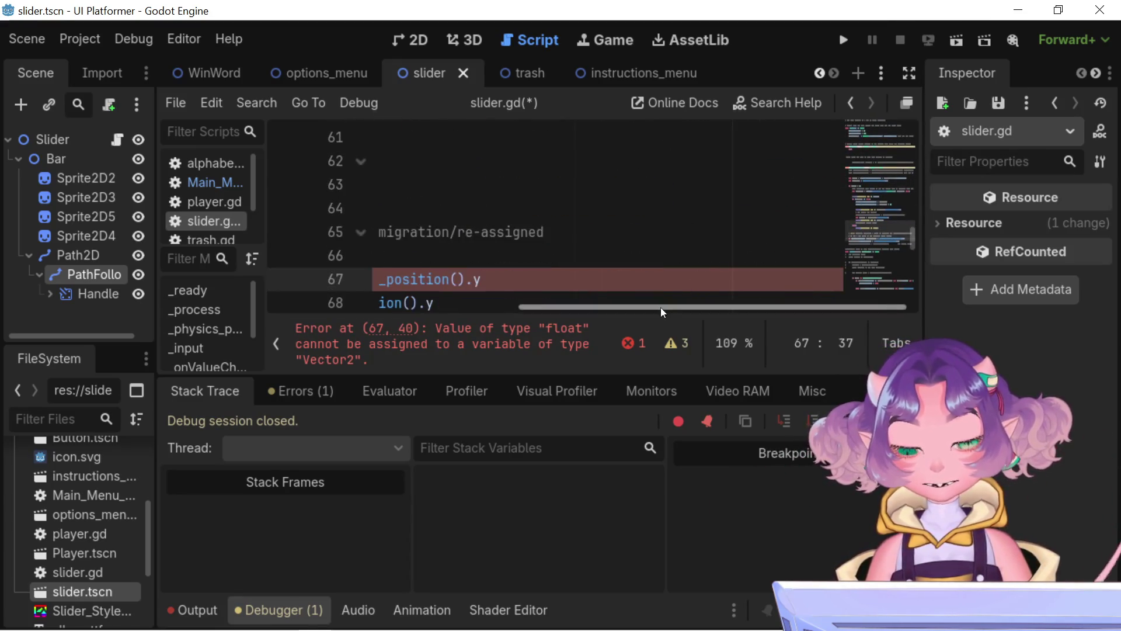
pyautogui.moveTo(573, 306)
pyautogui.mouseDown()
pyautogui.moveTo(471, 345)
pyautogui.moveTo(405, 344)
pyautogui.mouseUp()
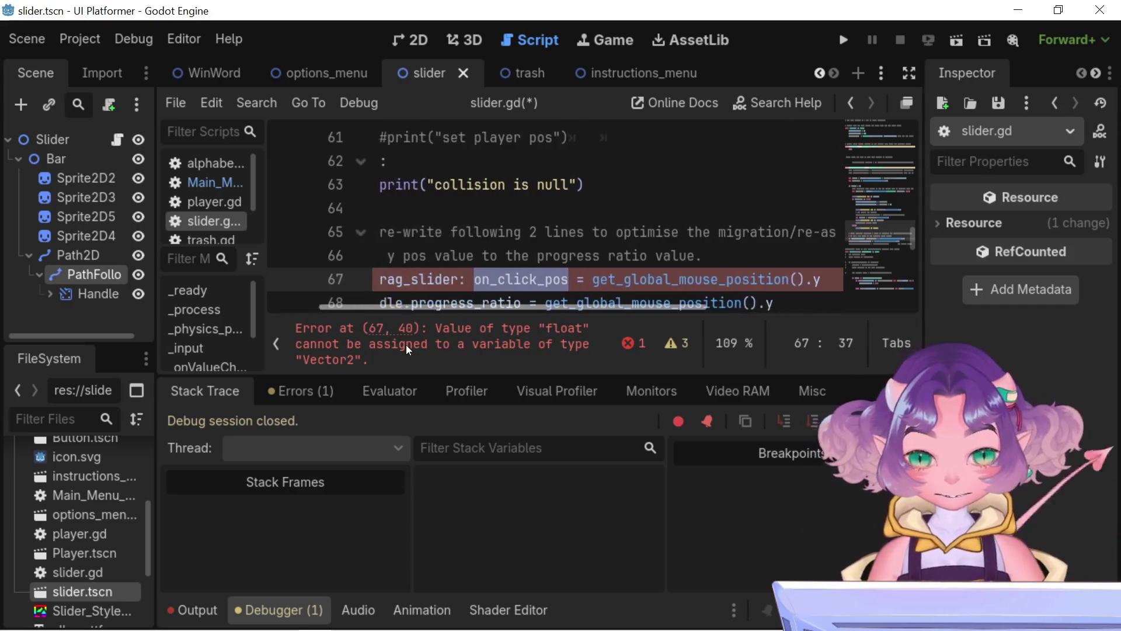
pyautogui.scroll(-1, 743, 259)
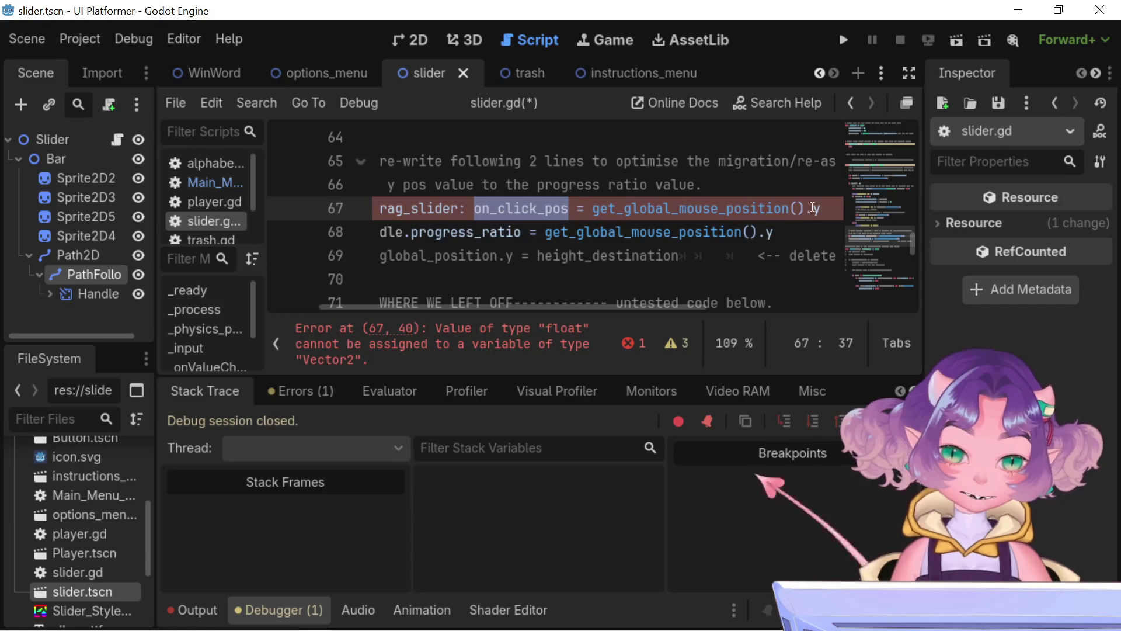
pyautogui.click(807, 209)
pyautogui.moveTo(814, 209)
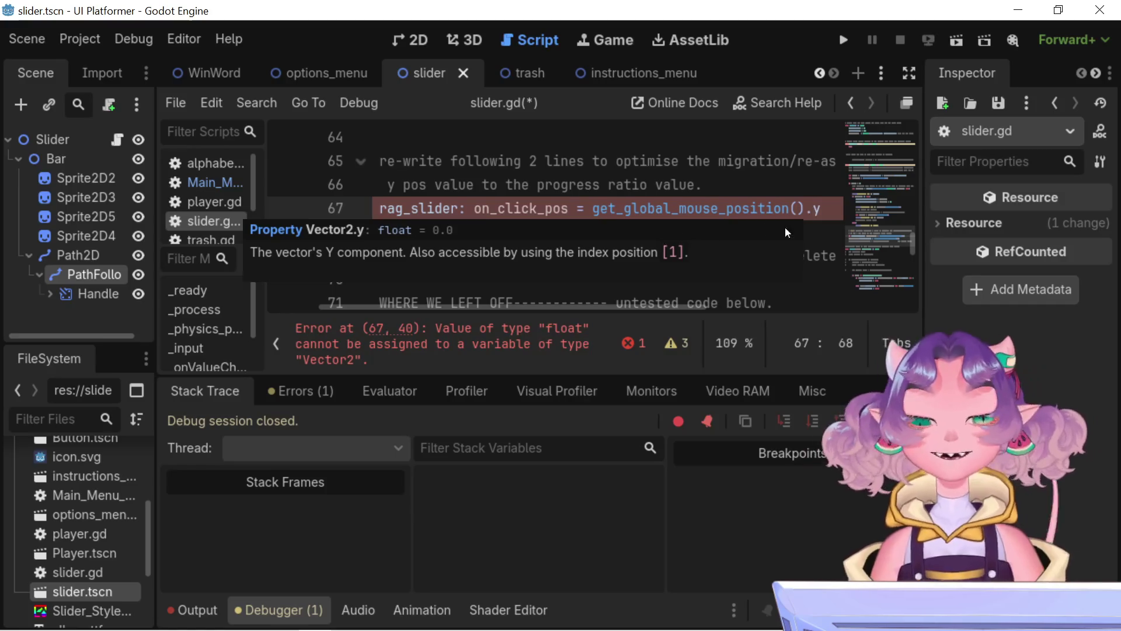
pyautogui.click(882, 163)
pyautogui.moveTo(881, 164); pyautogui.dragTo(879, 176)
pyautogui.scroll(-3, 875, 151)
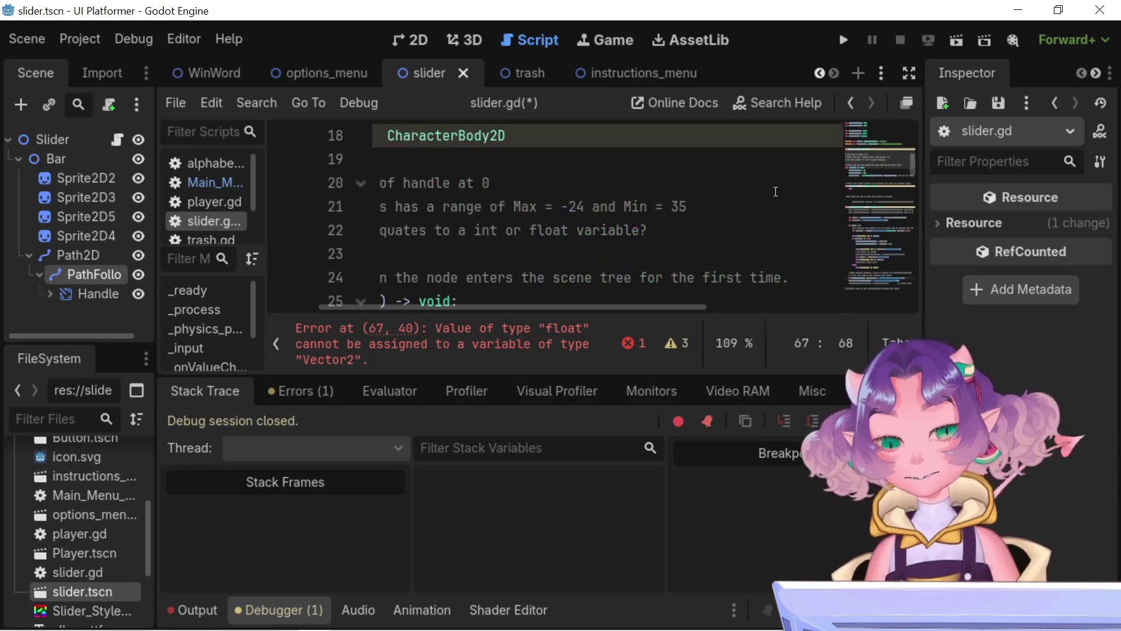
pyautogui.scroll(3, 527, 246)
pyautogui.scroll(-3, 526, 246)
pyautogui.scroll(6, 527, 246)
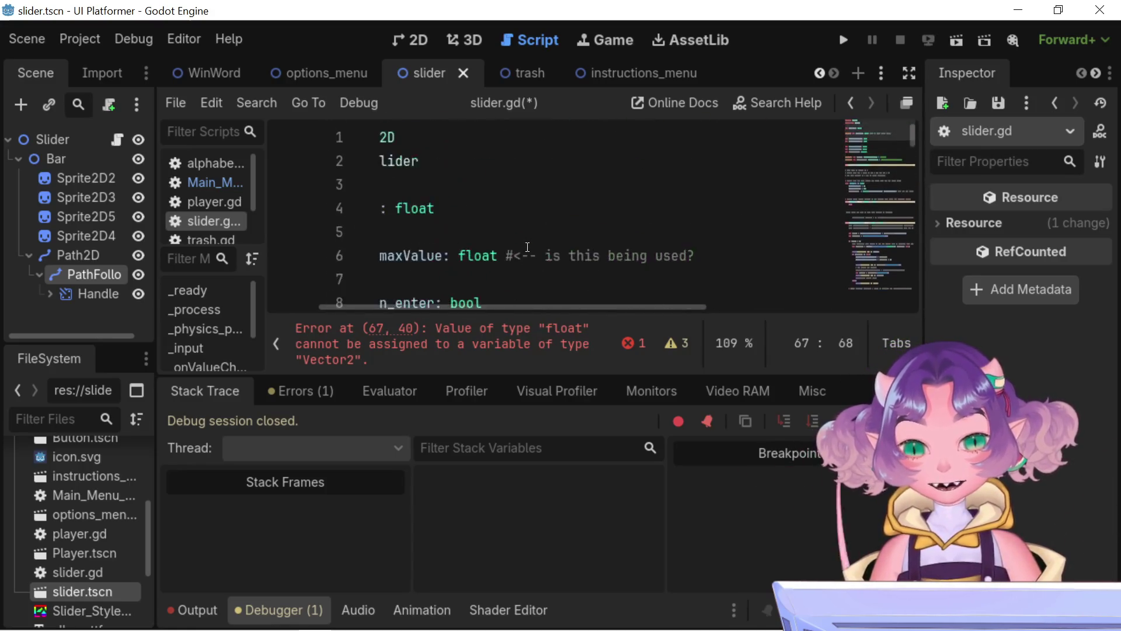
pyautogui.scroll(-3, 527, 246)
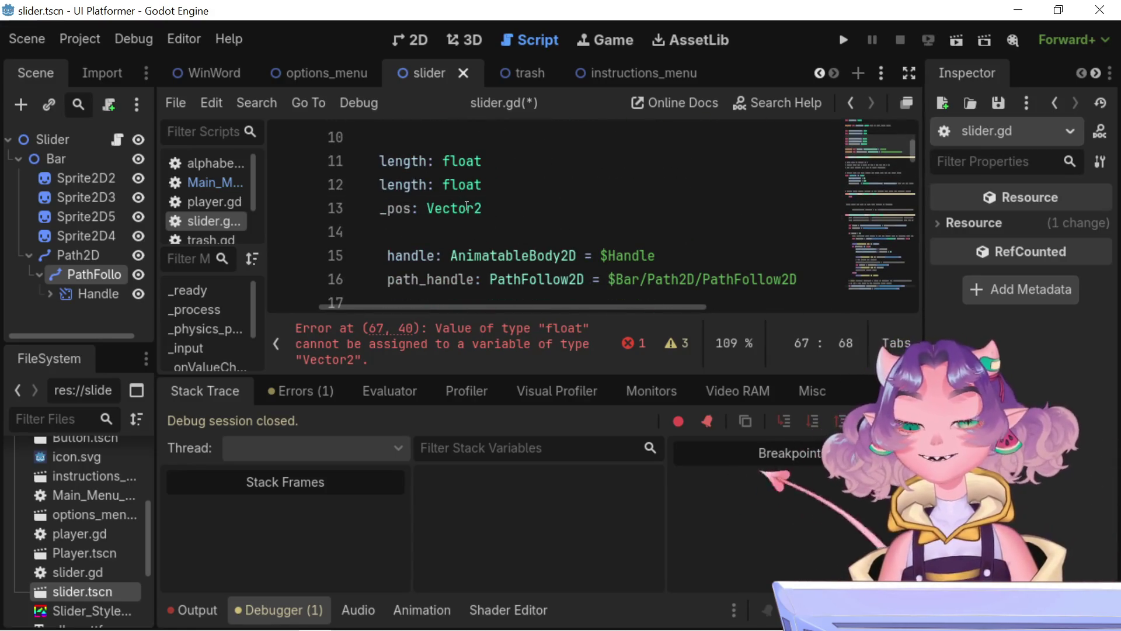
# Step: Change on_click_pos to type float on line 13 and set its line-28 value to 0
pyautogui.doubleClick(466, 207)
pyautogui.write('float')
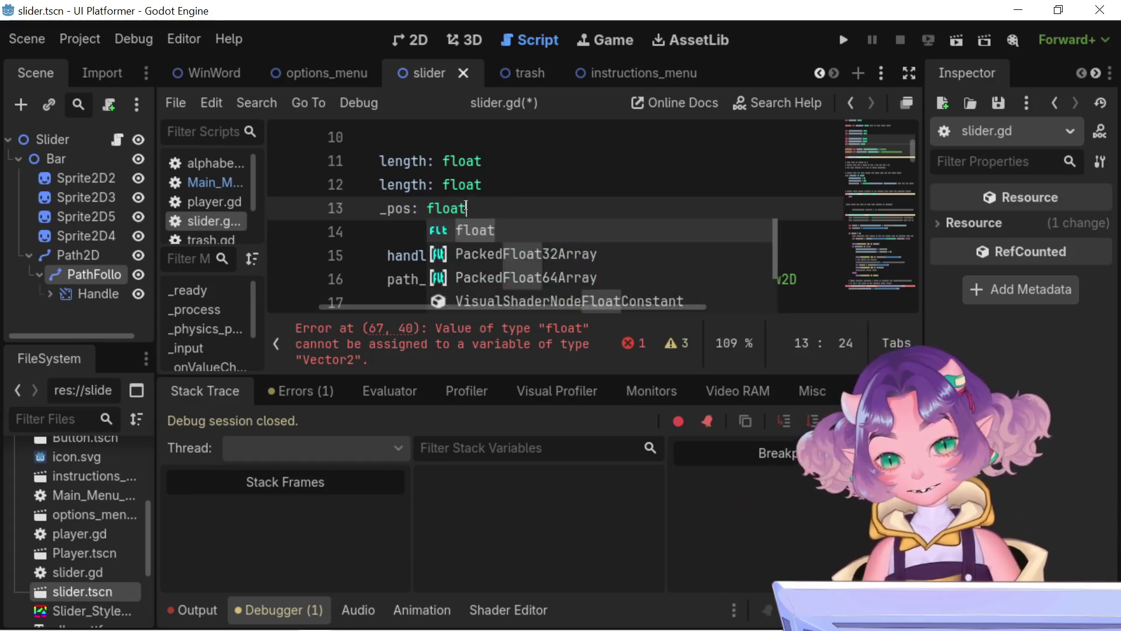
pyautogui.scroll(-5, 441, 226)
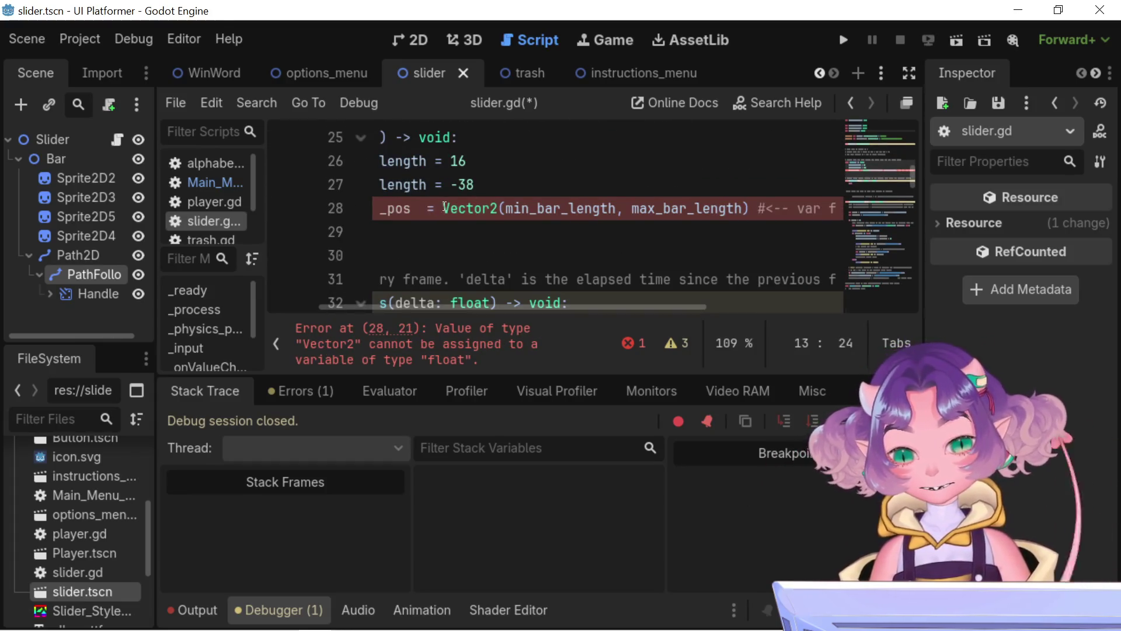
pyautogui.moveTo(445, 207); pyautogui.dragTo(1118, 211)
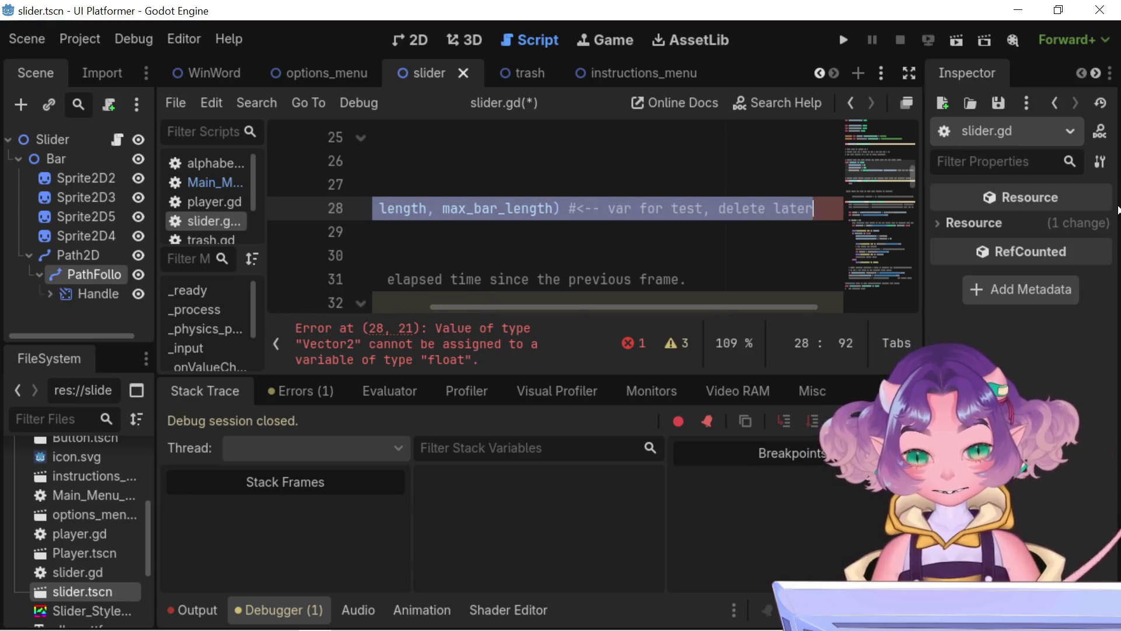
pyautogui.hotkey('shift', 'Left')
pyautogui.hotkey('shift', 'Left')
pyautogui.hotkey('shift', 'Left')
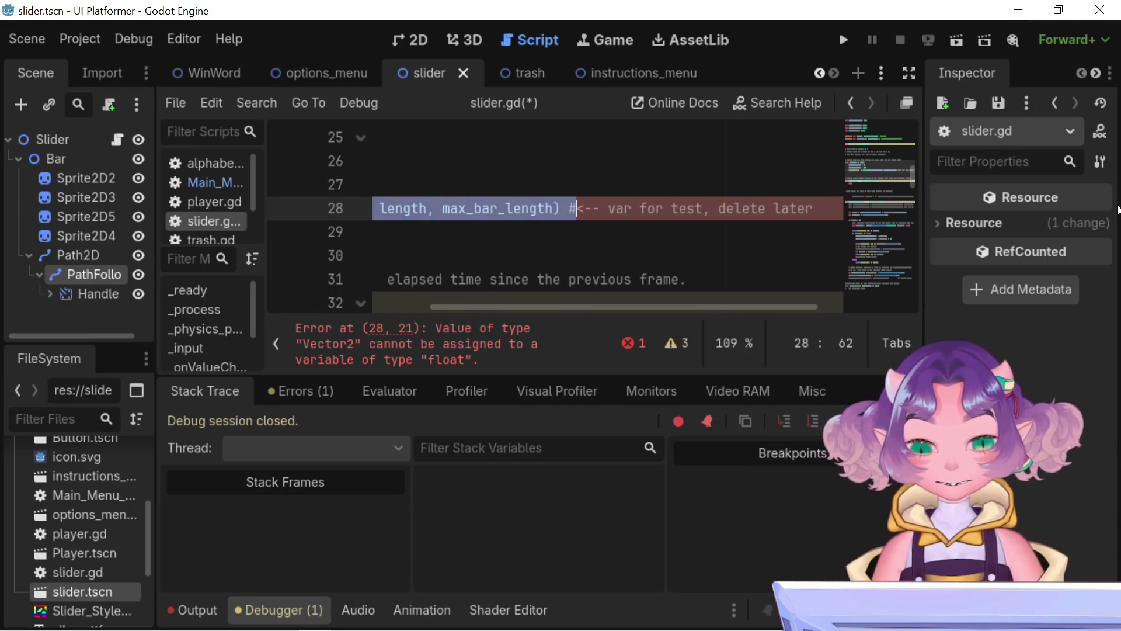
pyautogui.write('0')
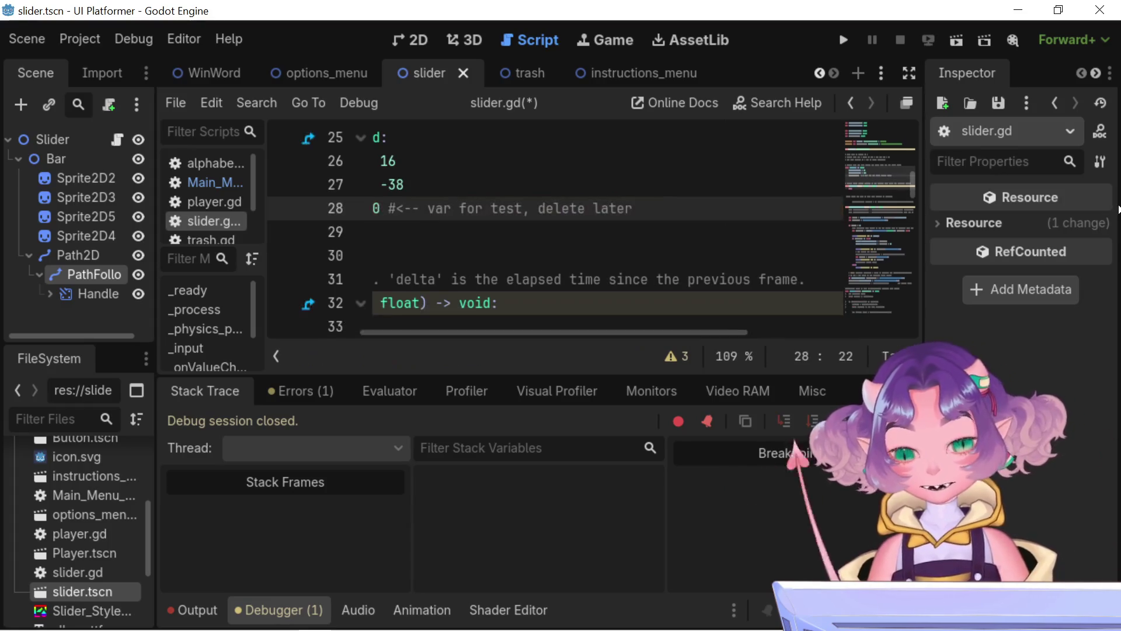
# Step: Review the script and error output, then run the project to test the fix
pyautogui.scroll(-1, 645, 327)
pyautogui.moveTo(643, 333); pyautogui.dragTo(549, 333)
pyautogui.scroll(2, 549, 327)
pyautogui.scroll(-14, 604, 269)
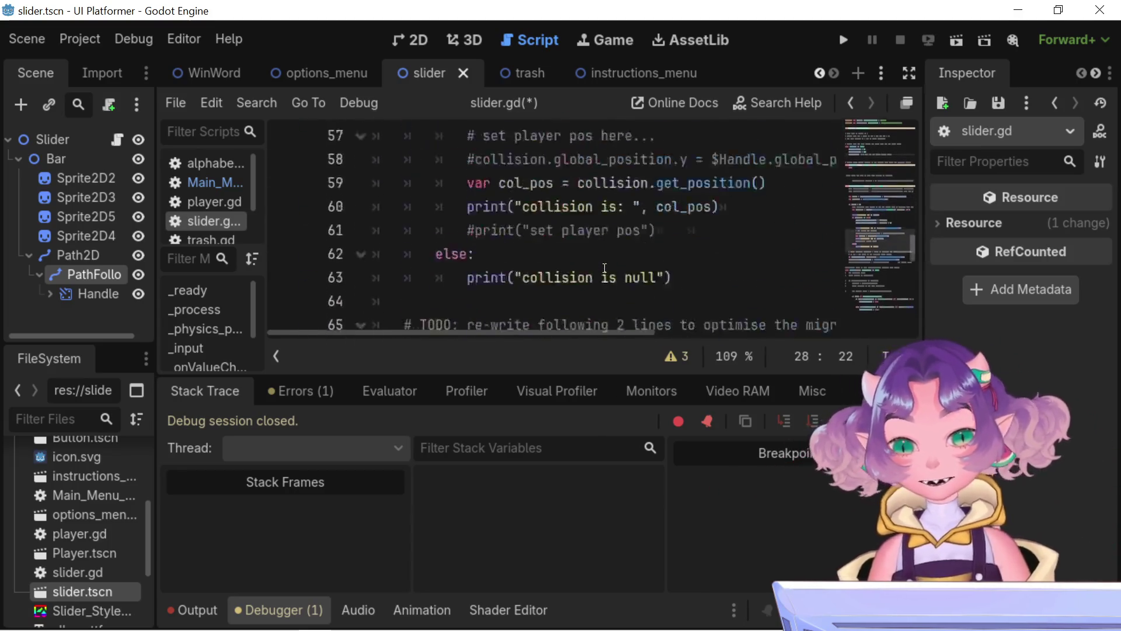
pyautogui.scroll(-9, 605, 269)
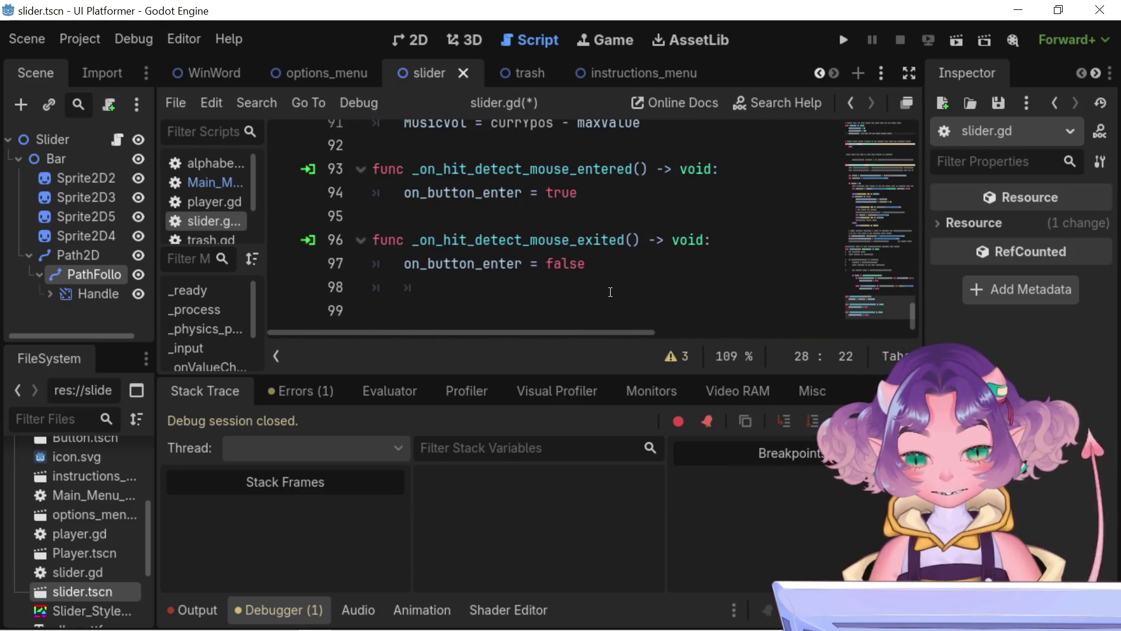
pyautogui.scroll(3, 607, 303)
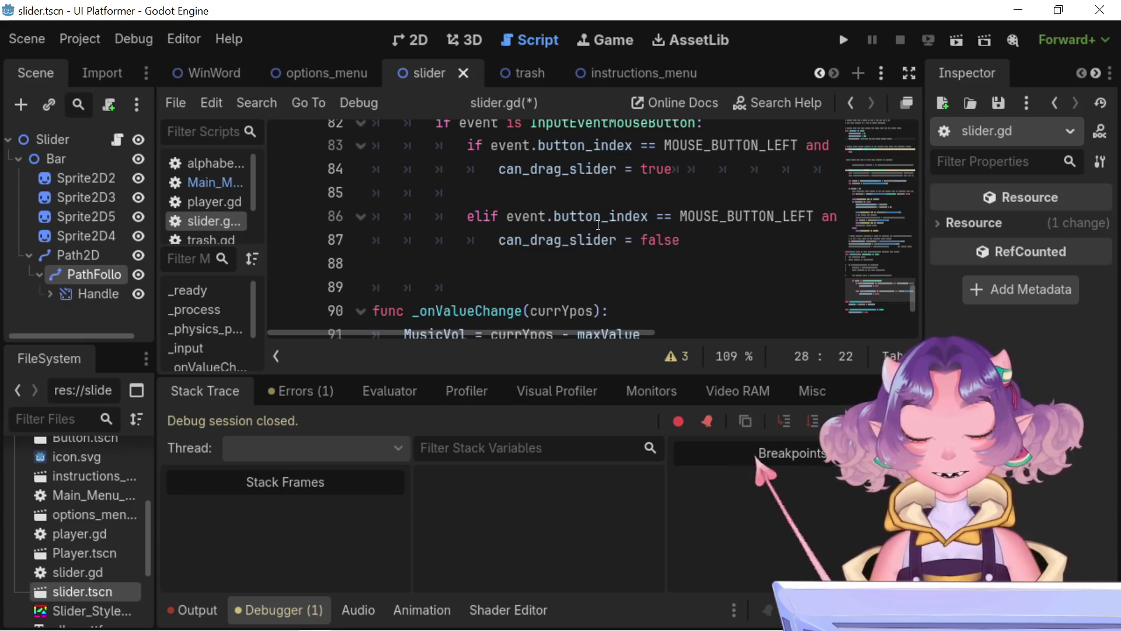
pyautogui.scroll(2, 603, 257)
pyautogui.scroll(1, 573, 266)
pyautogui.scroll(-6, 576, 272)
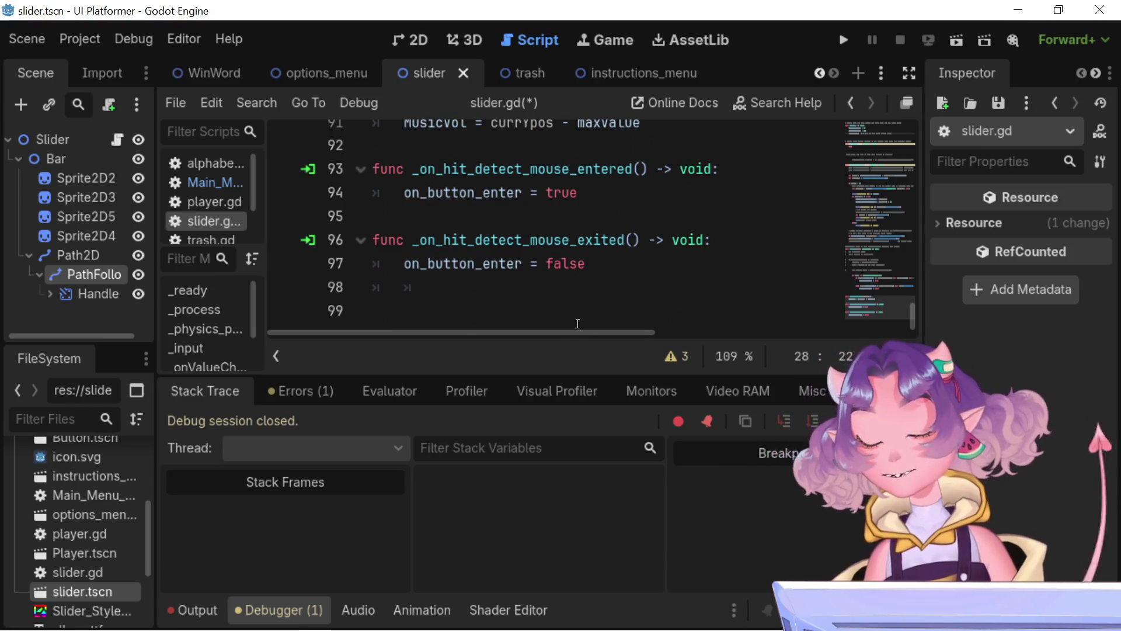
pyautogui.scroll(2, 582, 297)
pyautogui.scroll(2, 581, 296)
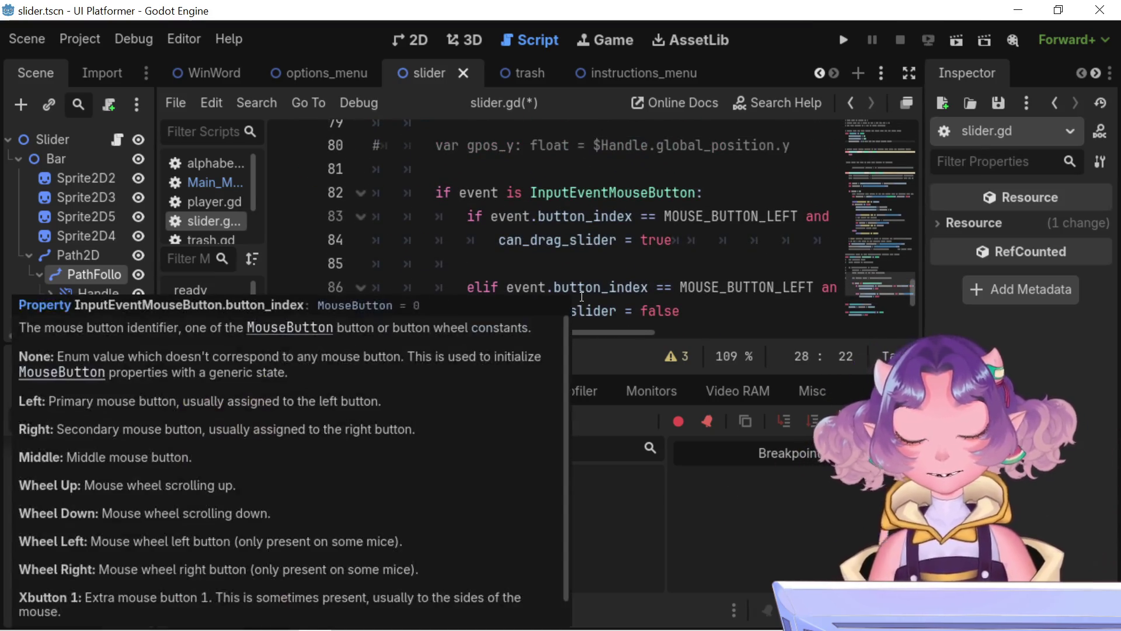
pyautogui.scroll(2, 700, 229)
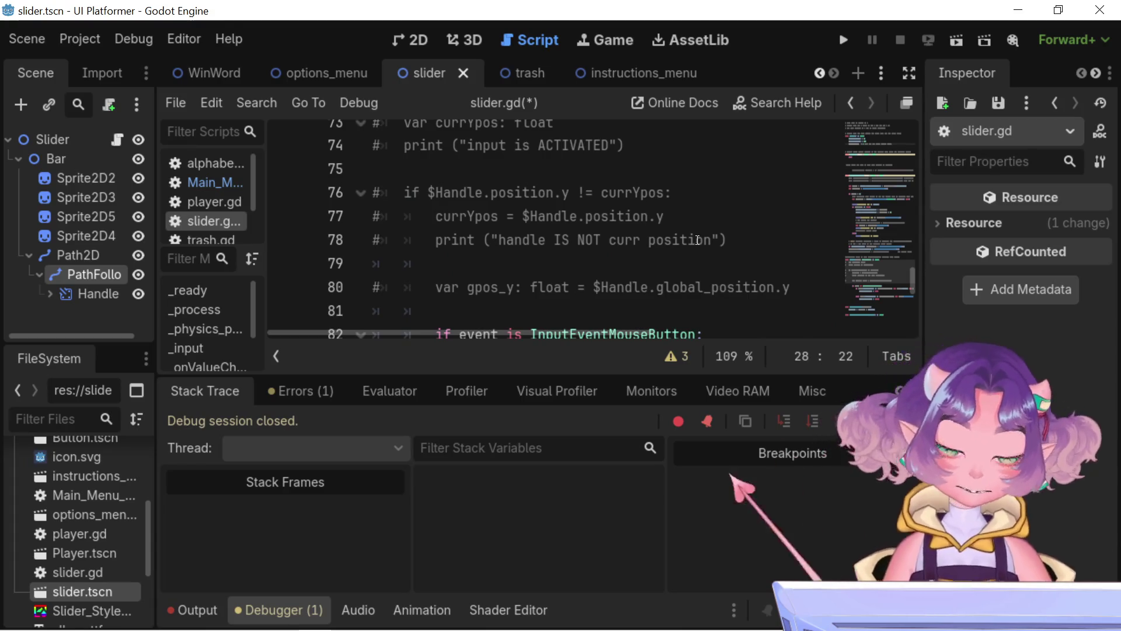
pyautogui.scroll(2, 697, 240)
pyautogui.scroll(2, 698, 240)
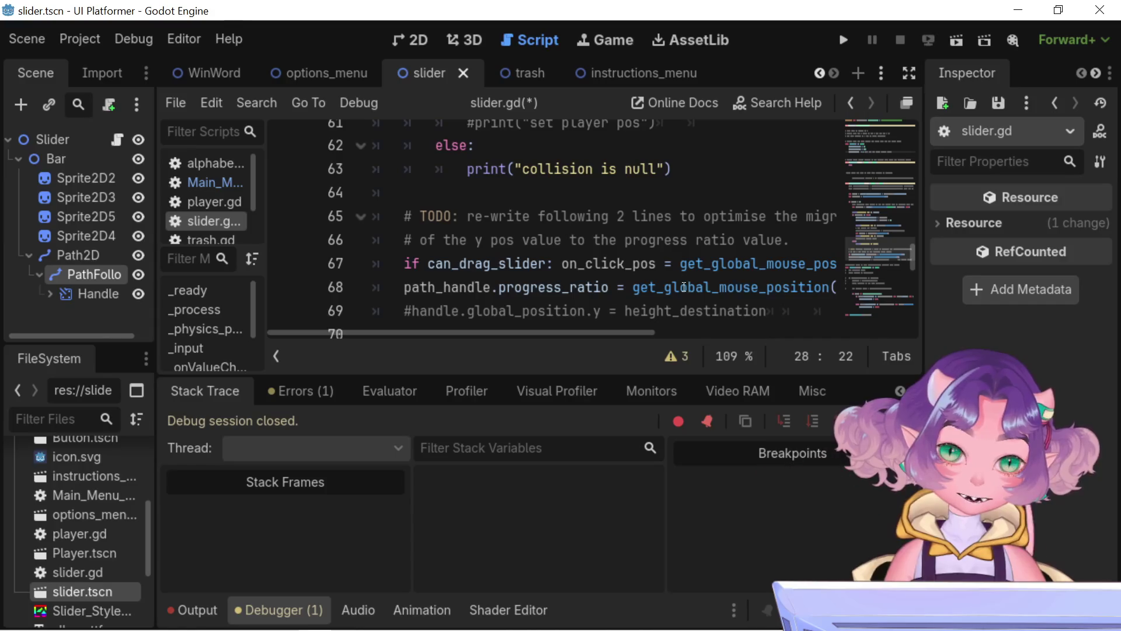
pyautogui.moveTo(591, 334)
pyautogui.mouseDown()
pyautogui.moveTo(653, 359)
pyautogui.moveTo(768, 353)
pyautogui.moveTo(699, 352)
pyautogui.mouseUp()
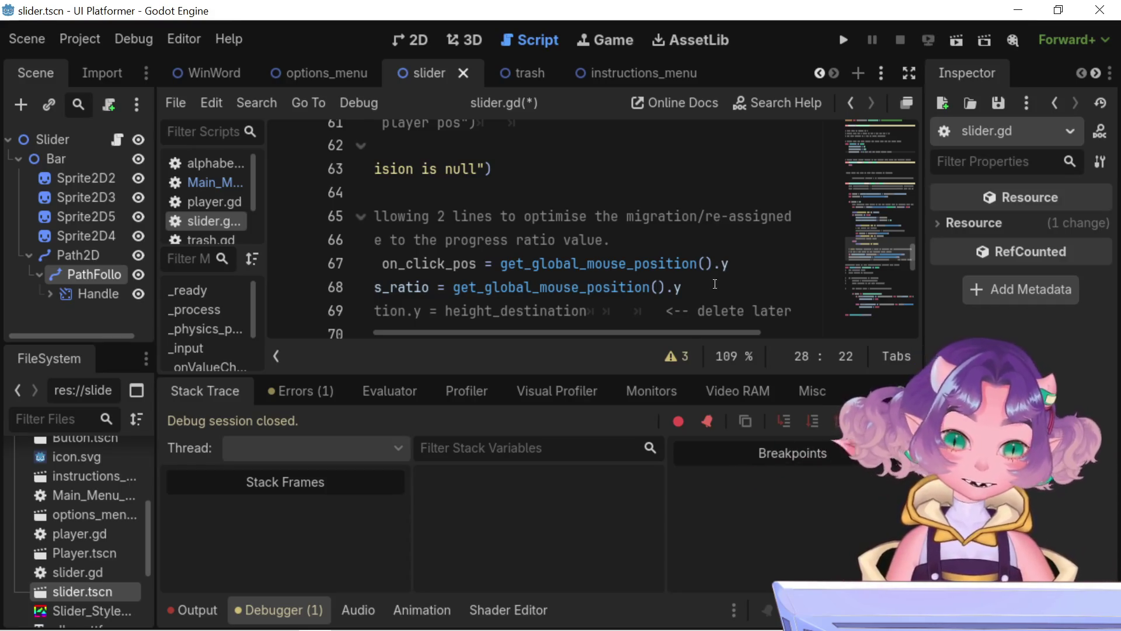
pyautogui.moveTo(671, 334); pyautogui.dragTo(624, 335)
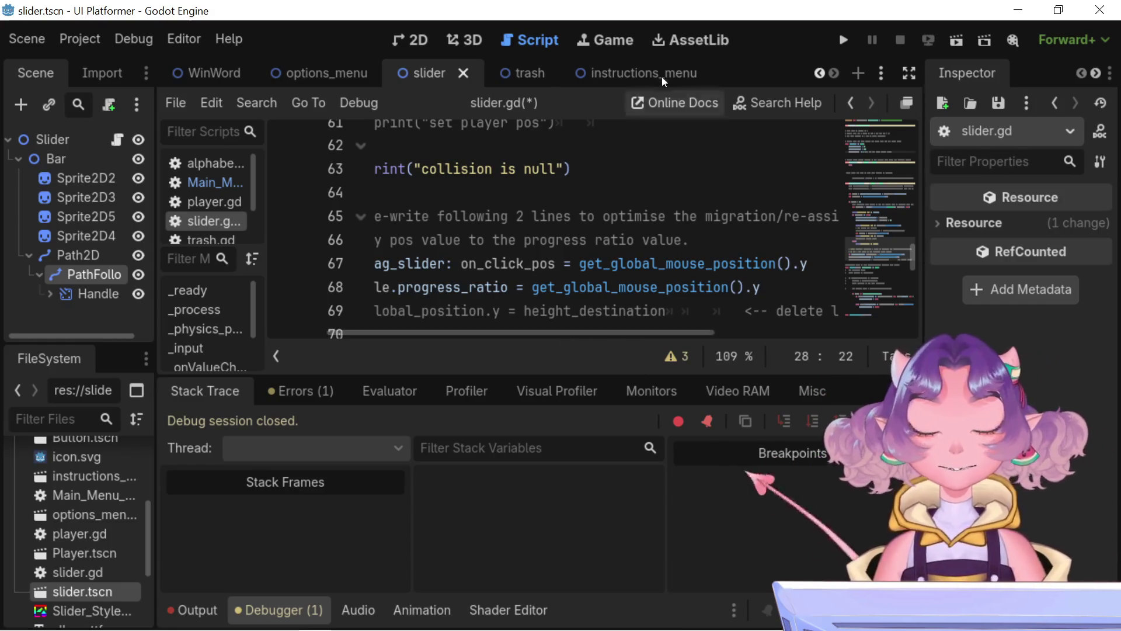
pyautogui.click(842, 48)
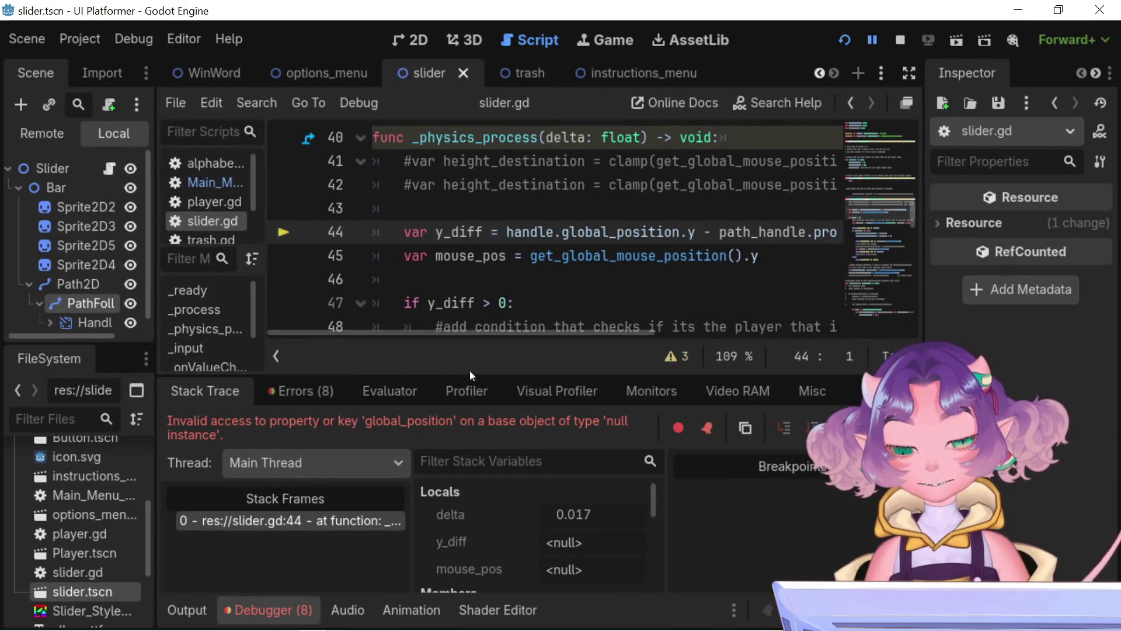
pyautogui.scroll(3, 473, 288)
pyautogui.scroll(-7, 473, 288)
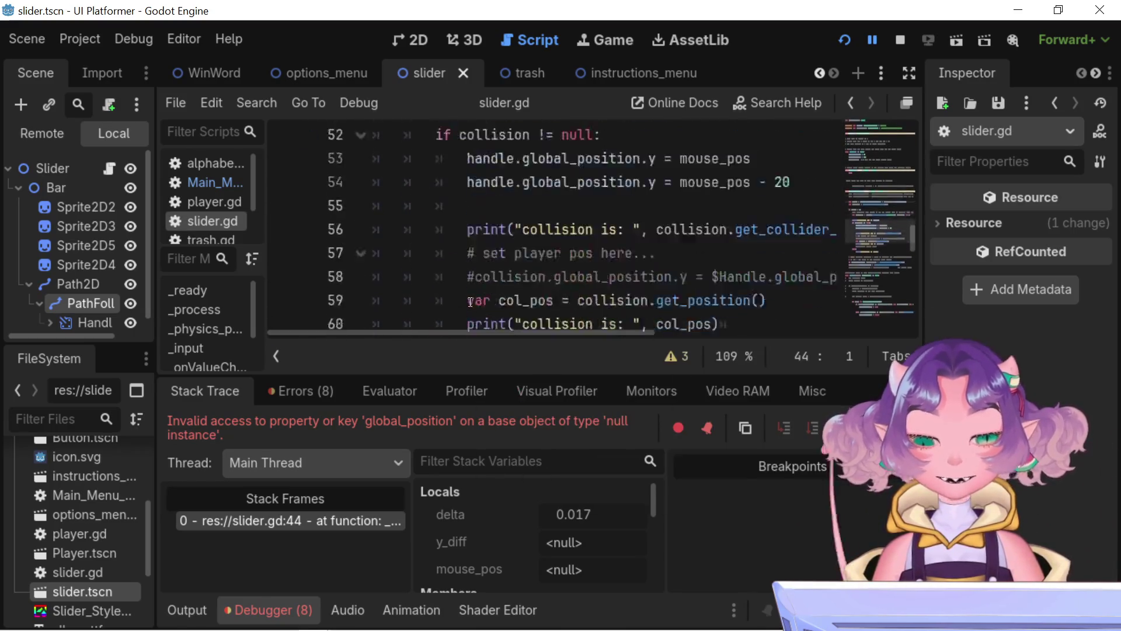
pyautogui.scroll(4, 471, 302)
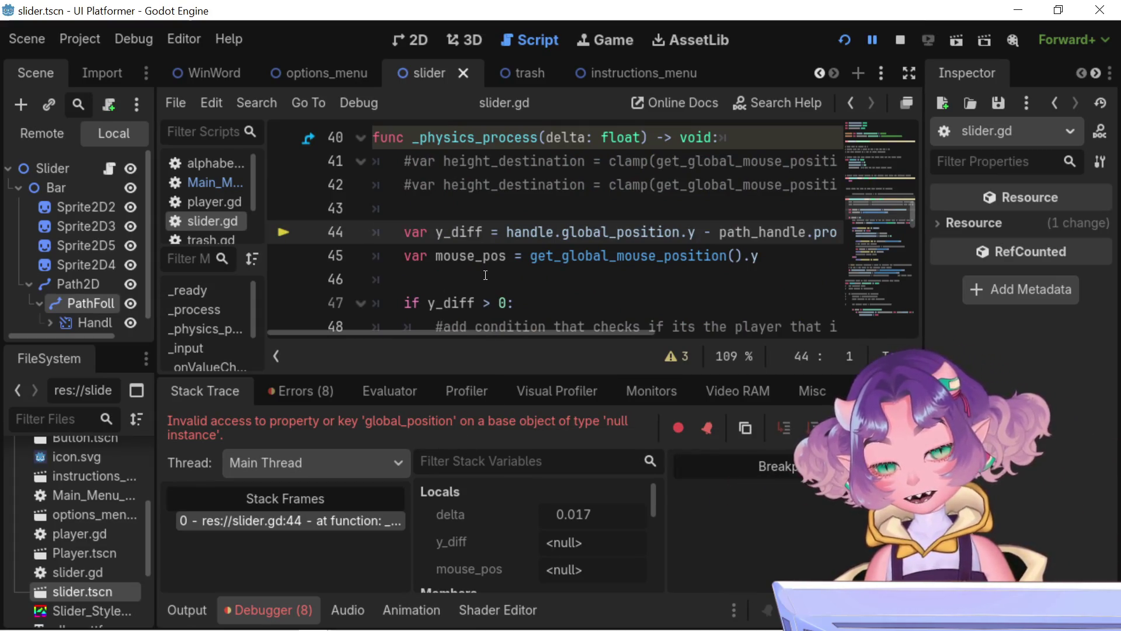
pyautogui.click(308, 392)
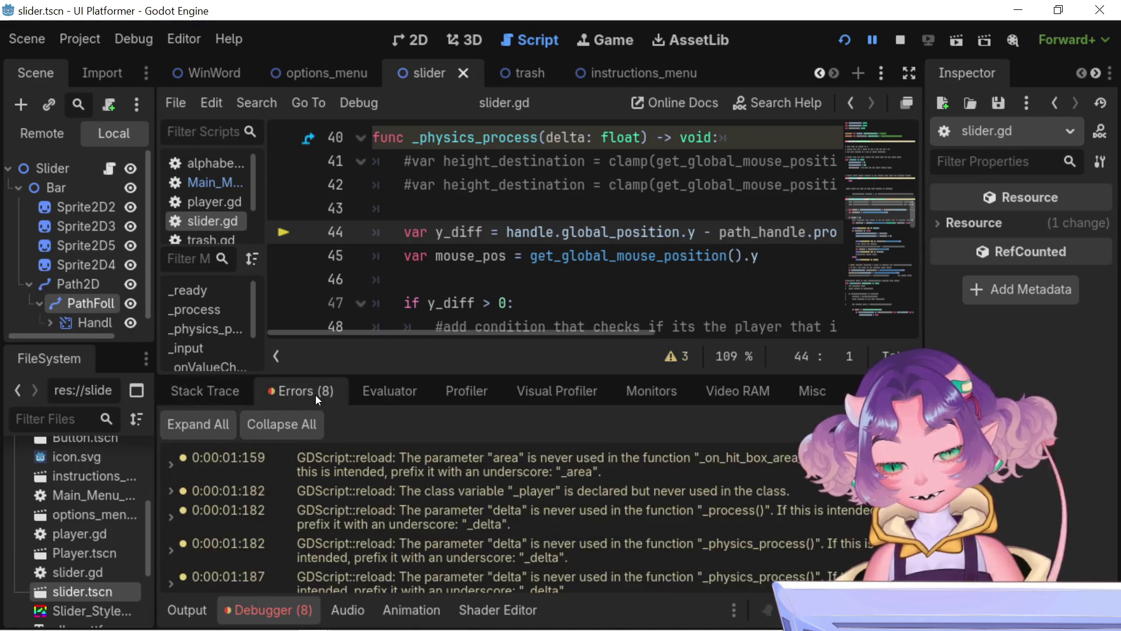
pyautogui.click(223, 391)
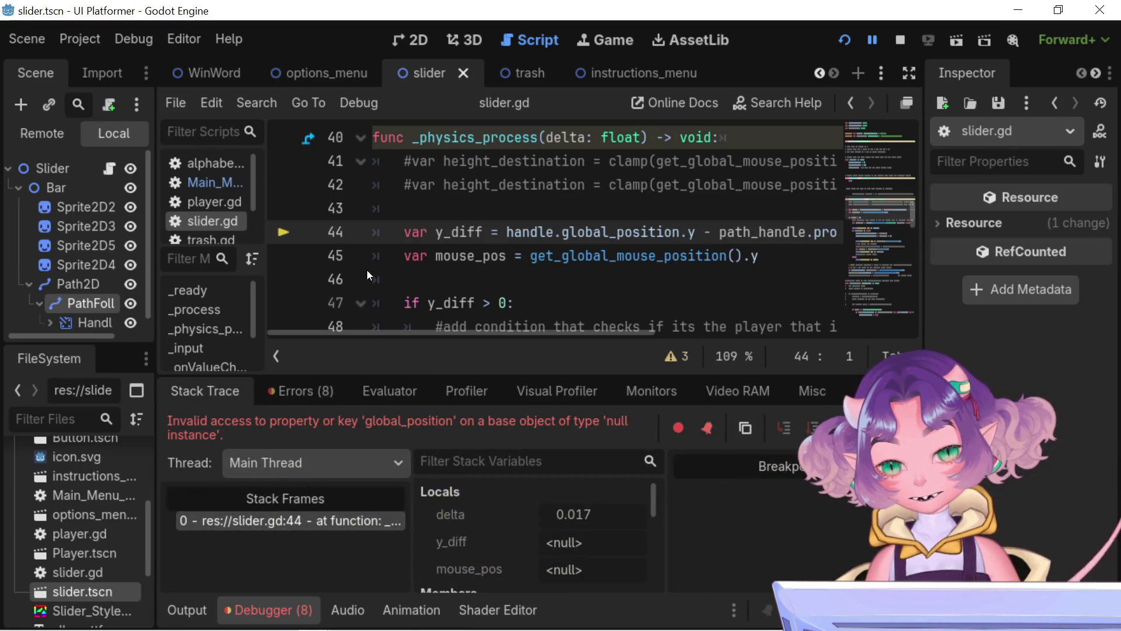
pyautogui.moveTo(404, 232)
pyautogui.mouseDown()
pyautogui.moveTo(835, 231)
pyautogui.moveTo(727, 232)
pyautogui.moveTo(783, 224)
pyautogui.mouseUp()
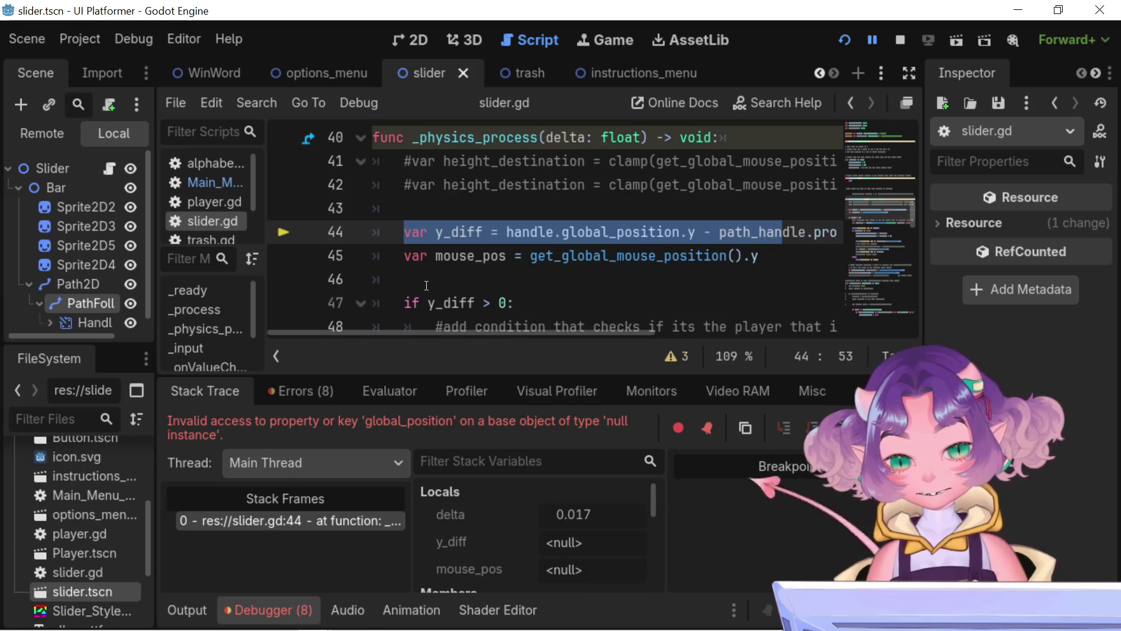
pyautogui.click(663, 236)
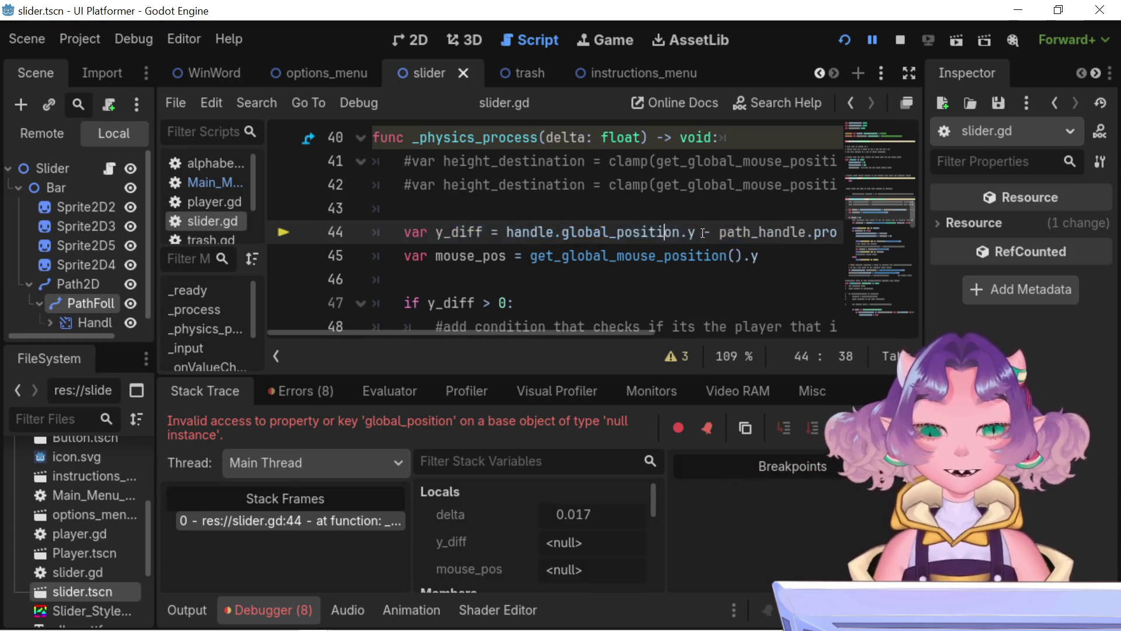
pyautogui.moveTo(704, 232); pyautogui.dragTo(909, 223)
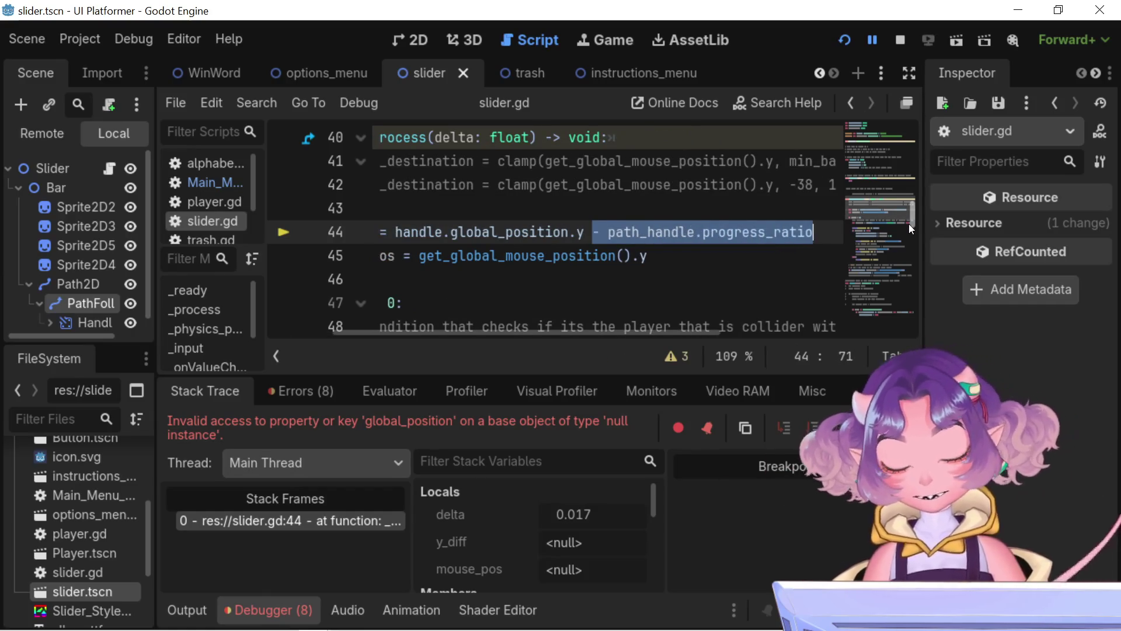
pyautogui.press('Left')
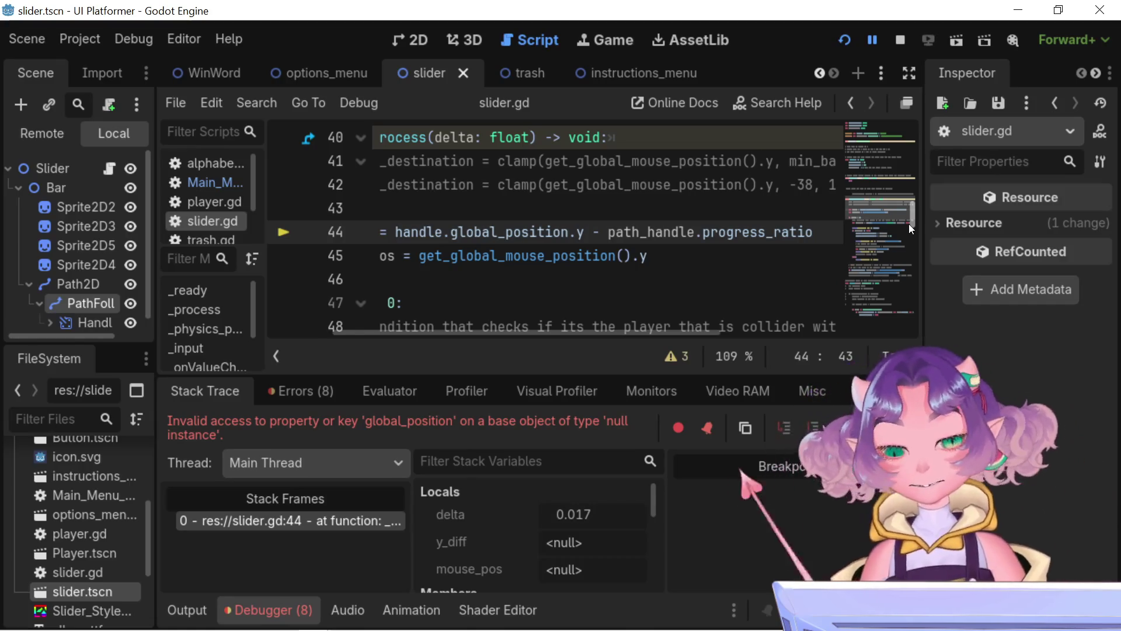
# Step: Replace path_handle.progress_ratio on line 44 with height_destination
pyautogui.moveTo(584, 330); pyautogui.dragTo(514, 330)
pyautogui.doubleClick(450, 160)
pyautogui.hotkey('ctrl', 'c')
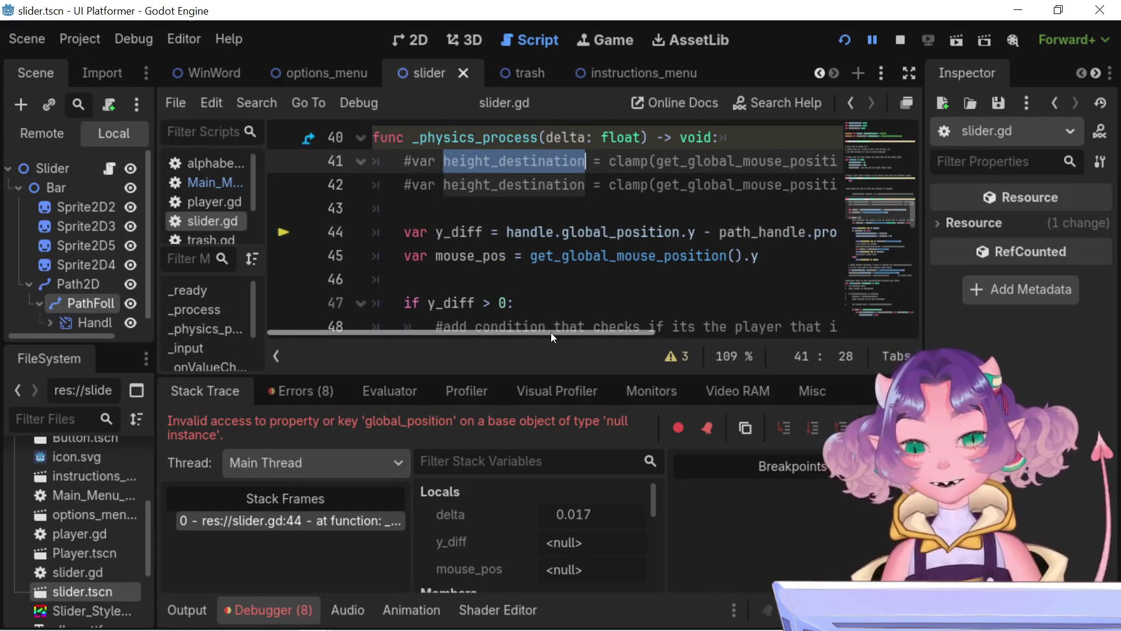
pyautogui.hscroll(5, 663, 315)
pyautogui.moveTo(701, 232)
pyautogui.mouseDown()
pyautogui.moveTo(383, 197)
pyautogui.moveTo(377, 231)
pyautogui.moveTo(687, 222)
pyautogui.mouseUp()
pyautogui.hotkey('ctrl', 'v')
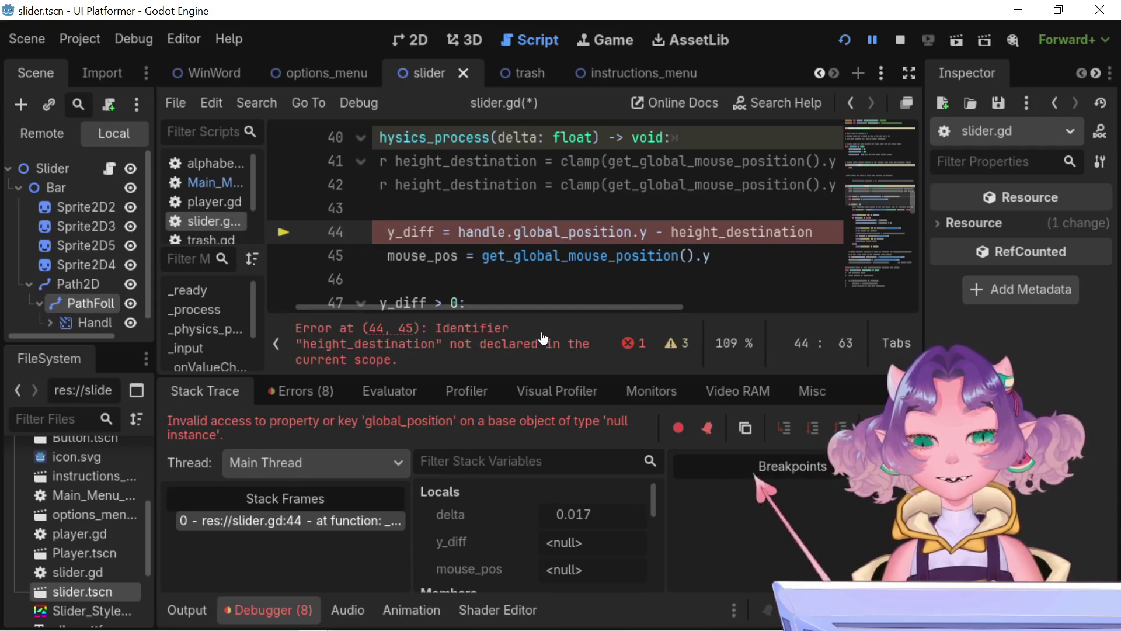
# Step: Comment out line 44 and copy its handle.global_position.y expression
pyautogui.click(543, 336)
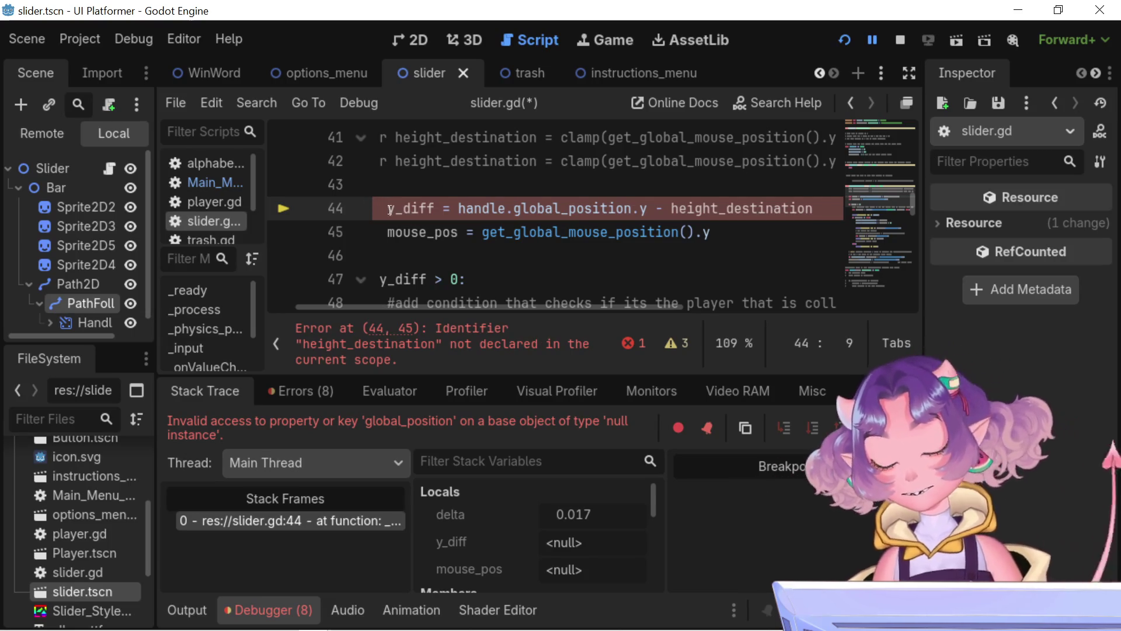
pyautogui.write('#')
pyautogui.moveTo(395, 209)
pyautogui.mouseDown()
pyautogui.moveTo(658, 208)
pyautogui.moveTo(648, 209)
pyautogui.mouseUp()
pyautogui.hotkey('shift', 'Right')
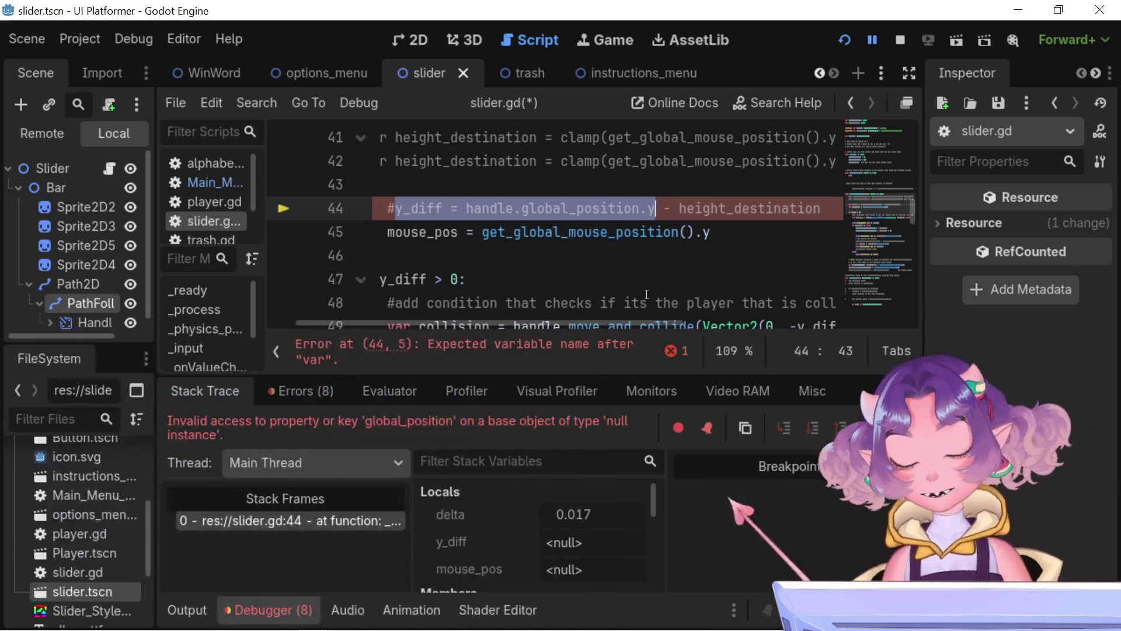
pyautogui.hscroll(3, 650, 322)
pyautogui.hotkey('ctrl', 'c')
# Step: Add line 45 'var y_diff = handle.global_position.y' and restart the running game
pyautogui.click(735, 212)
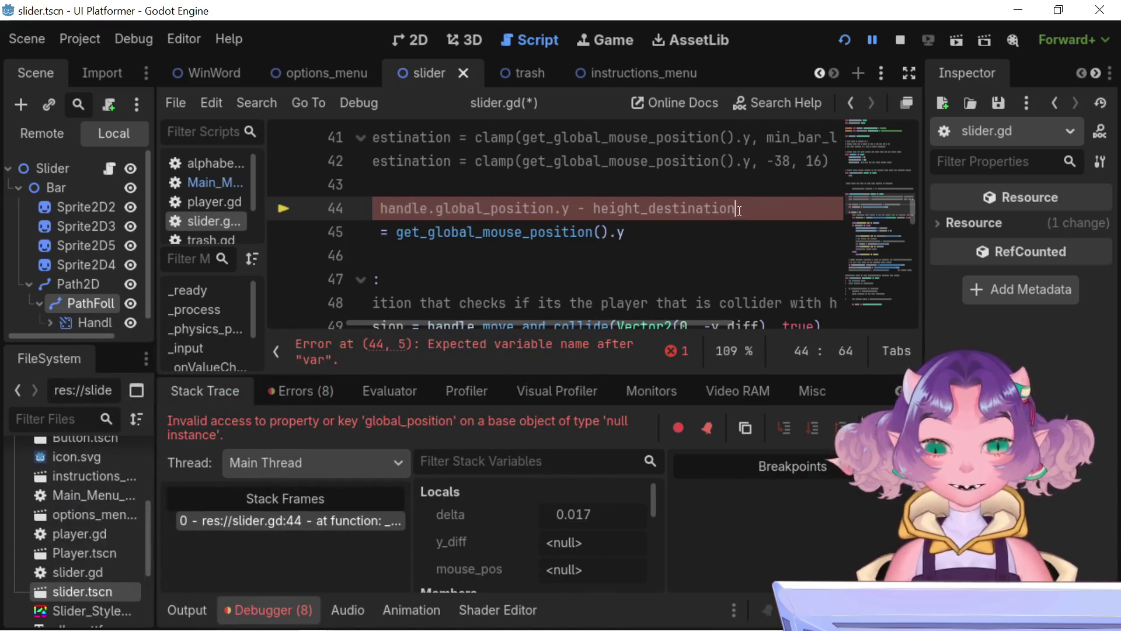
pyautogui.press('Return')
pyautogui.write('y_diff =')
pyautogui.hotkey('ctrl', 'v')
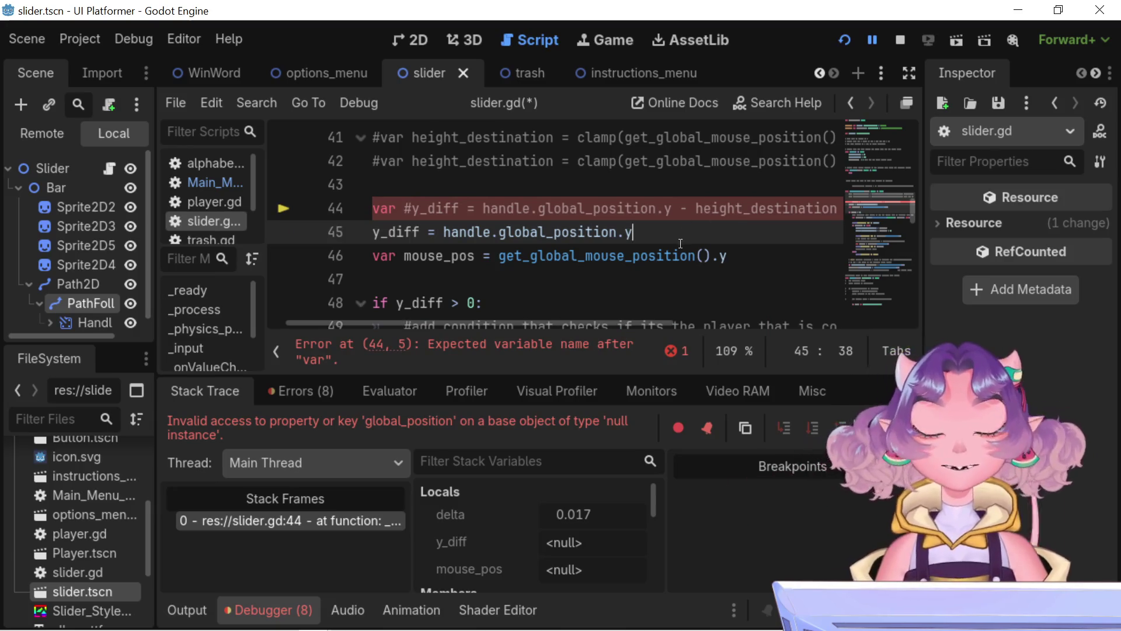
pyautogui.hscroll(-2, 626, 319)
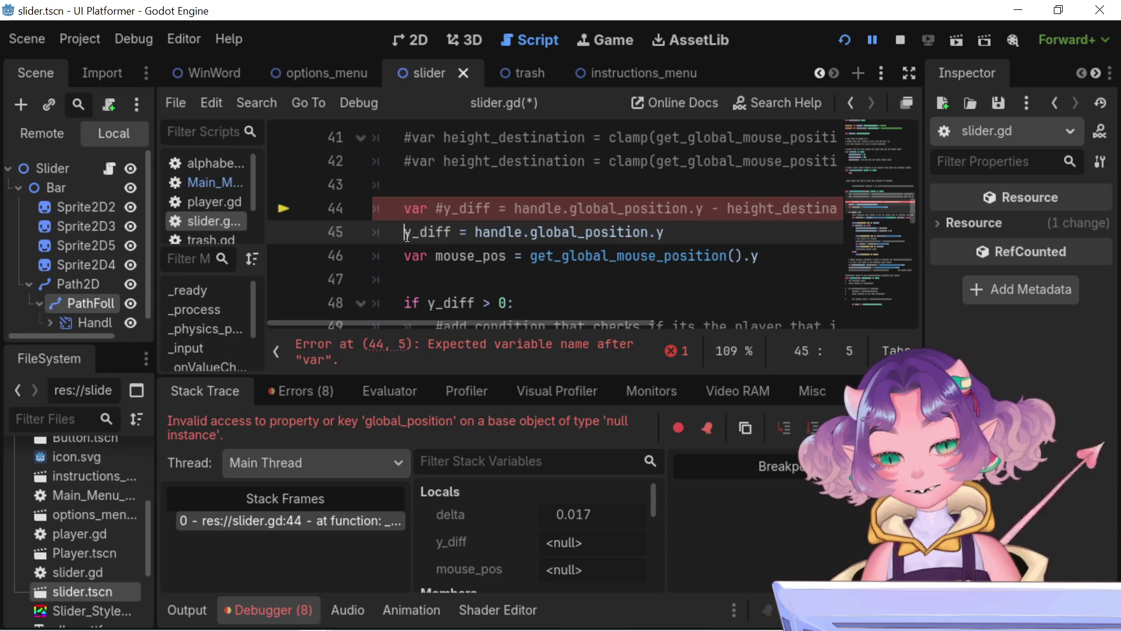
pyautogui.write('var')
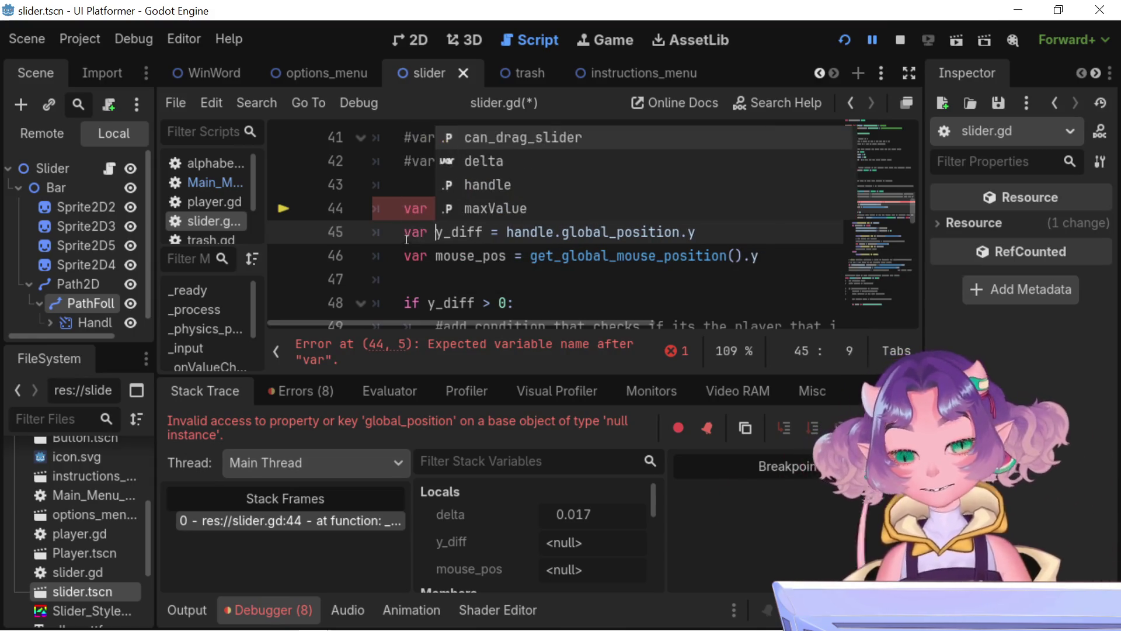
pyautogui.click(439, 208)
pyautogui.moveTo(399, 206); pyautogui.dragTo(402, 208)
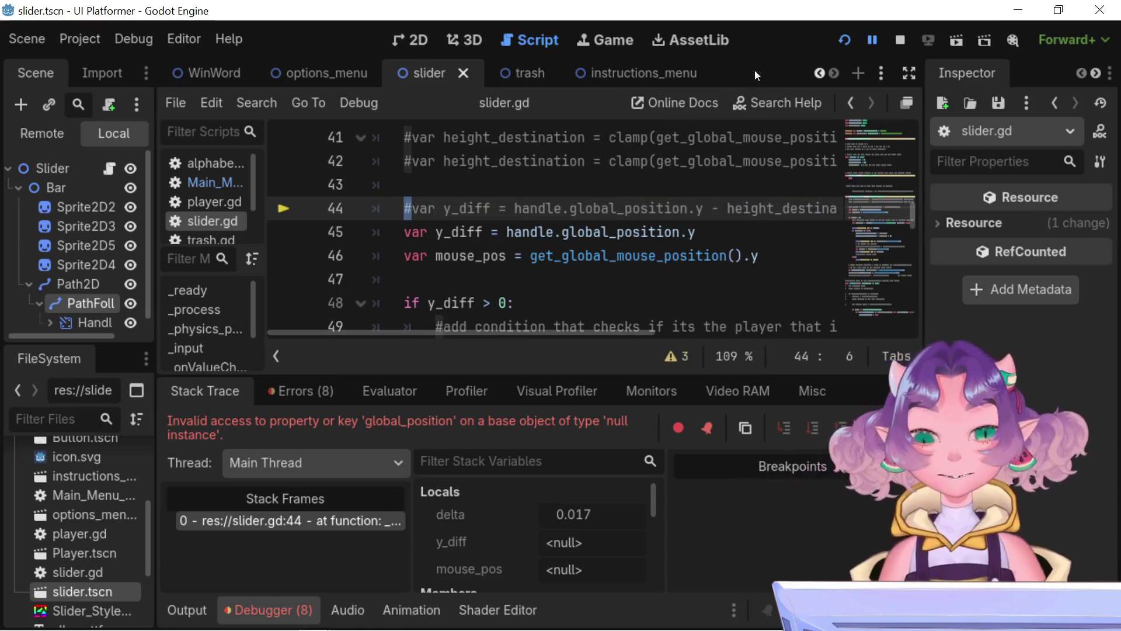
pyautogui.click(853, 33)
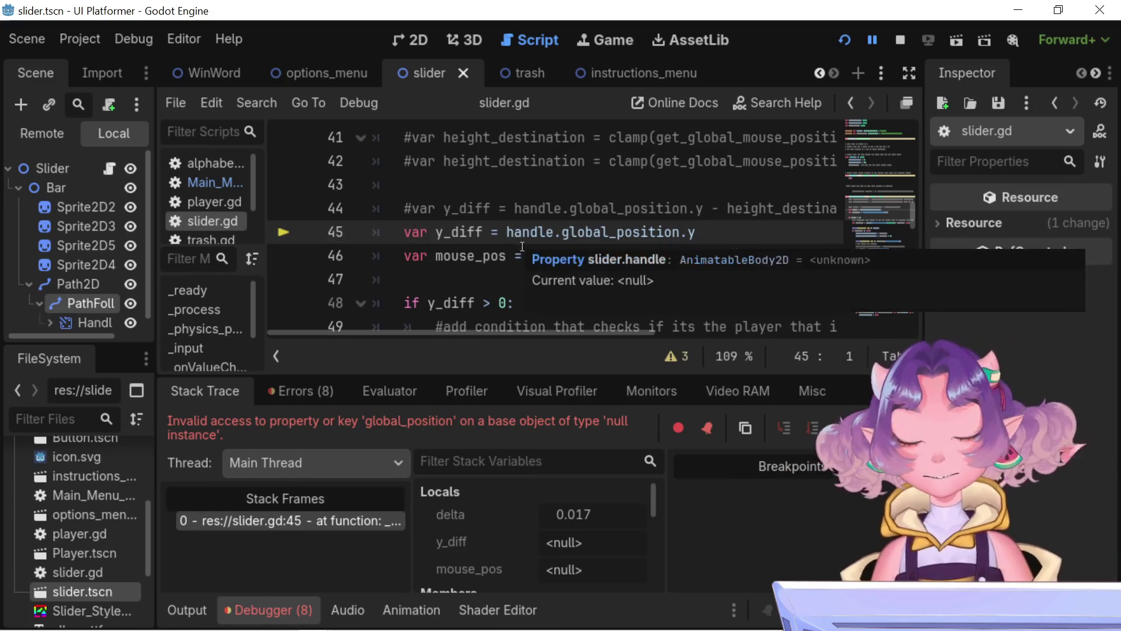
# Step: Inspect the null value of handle at line 45 in the paused debugger
pyautogui.click(550, 231)
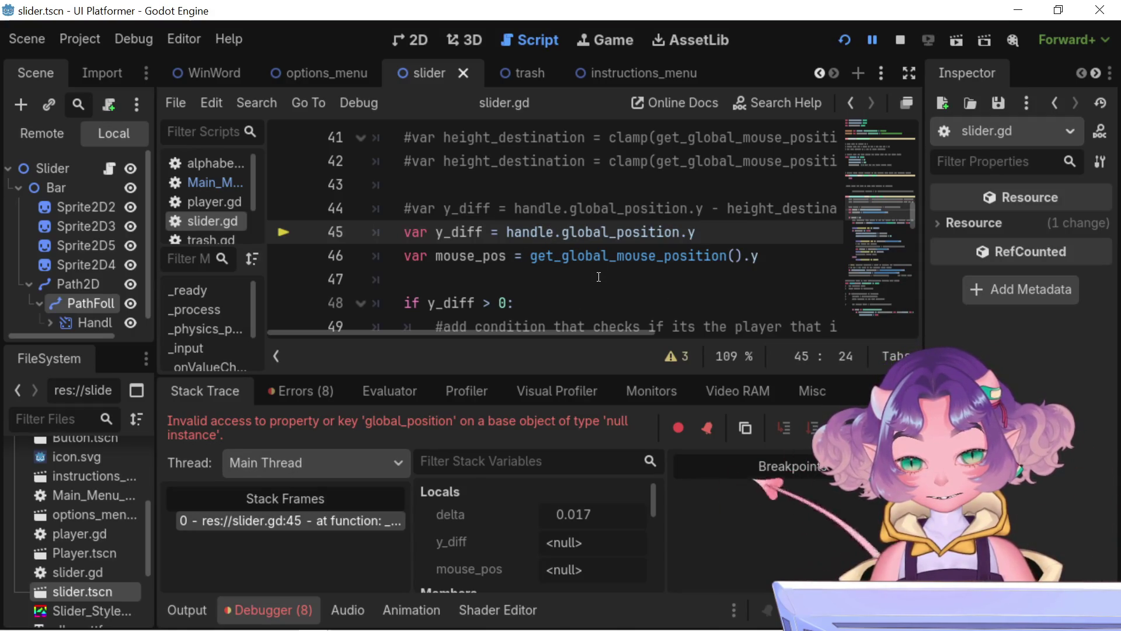
pyautogui.scroll(-1, 598, 277)
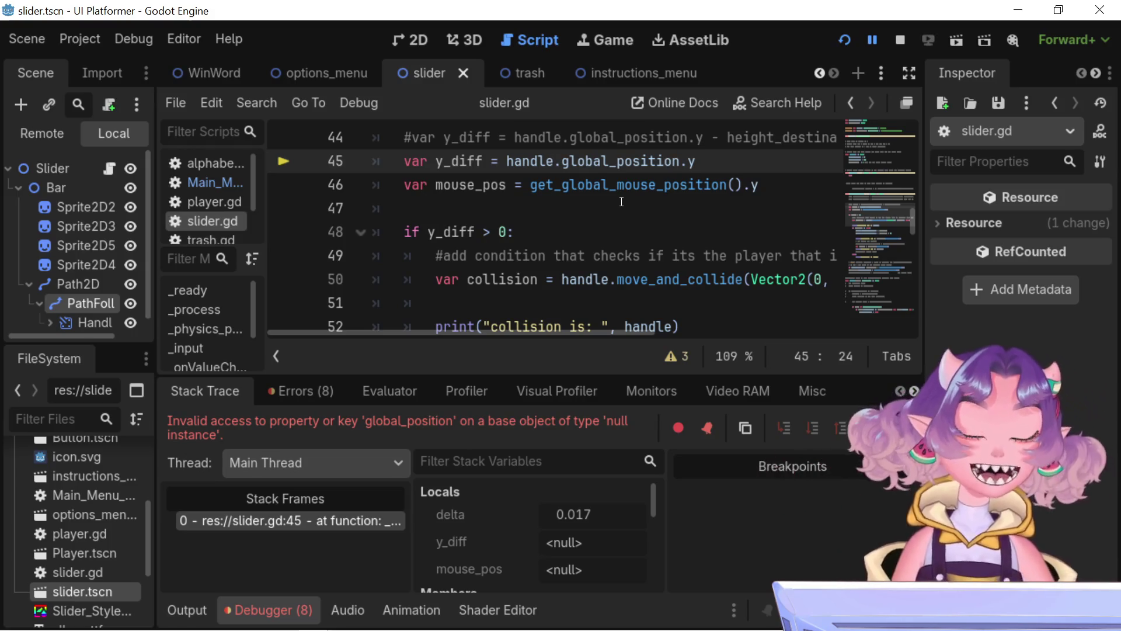
pyautogui.scroll(-3, 623, 196)
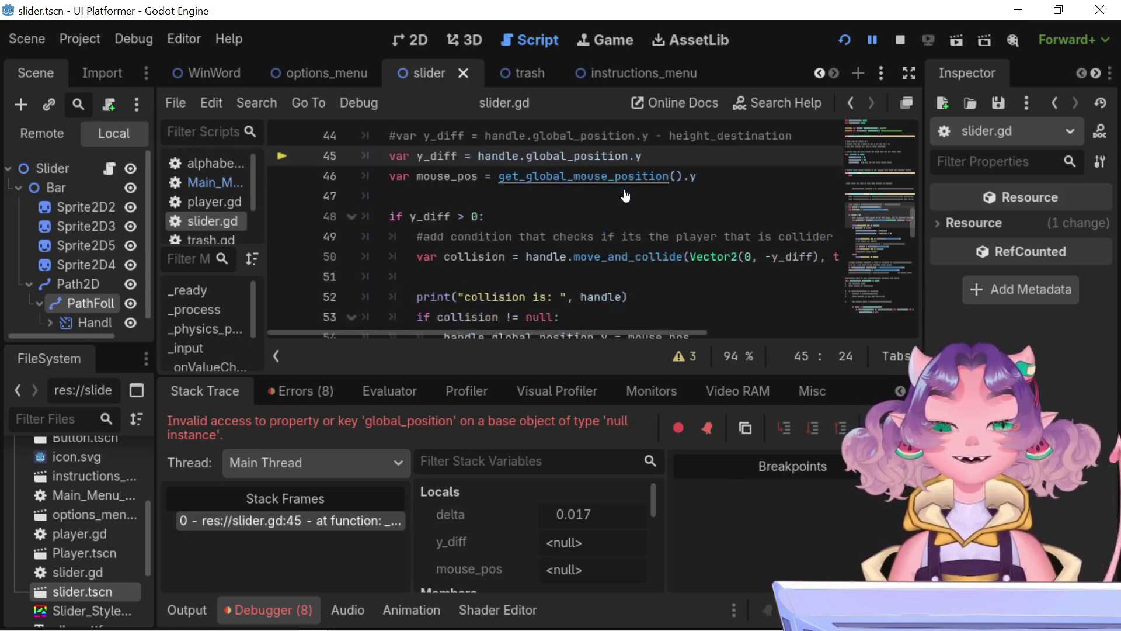
# Step: Zoom the script editor out and collapse the script list panel
pyautogui.scroll(-1, 583, 205)
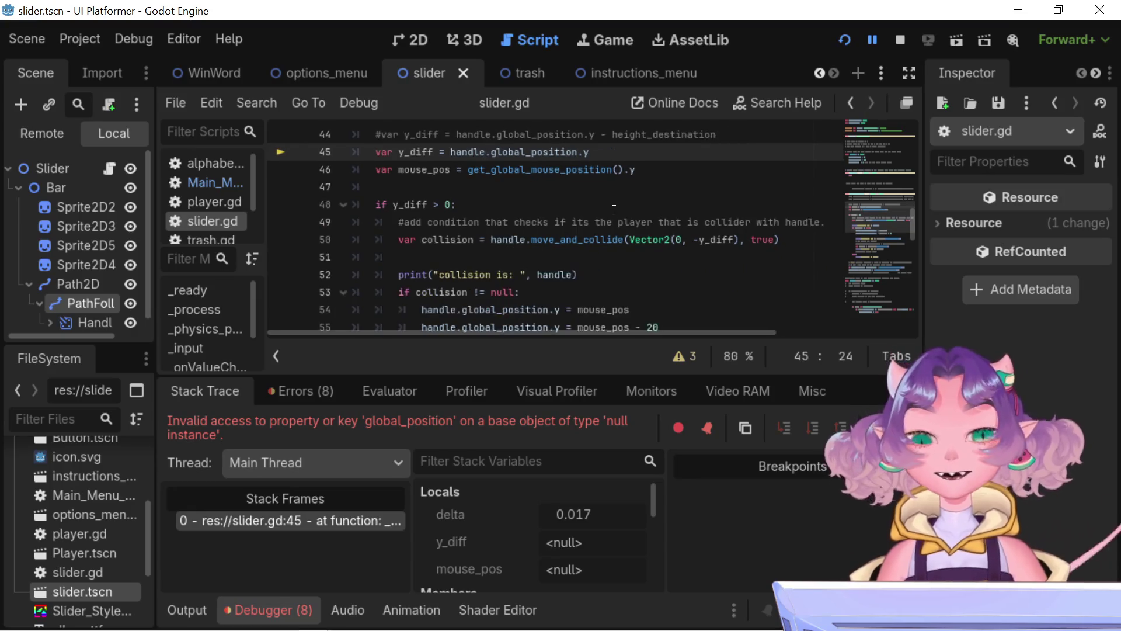
pyautogui.scroll(1, 533, 187)
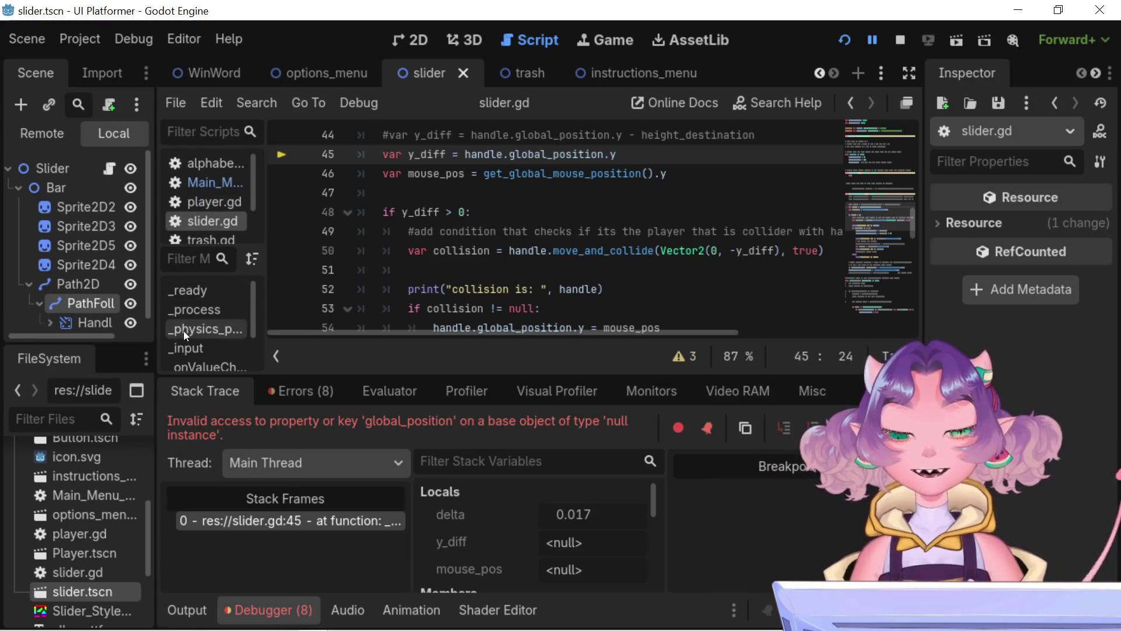
pyautogui.click(278, 359)
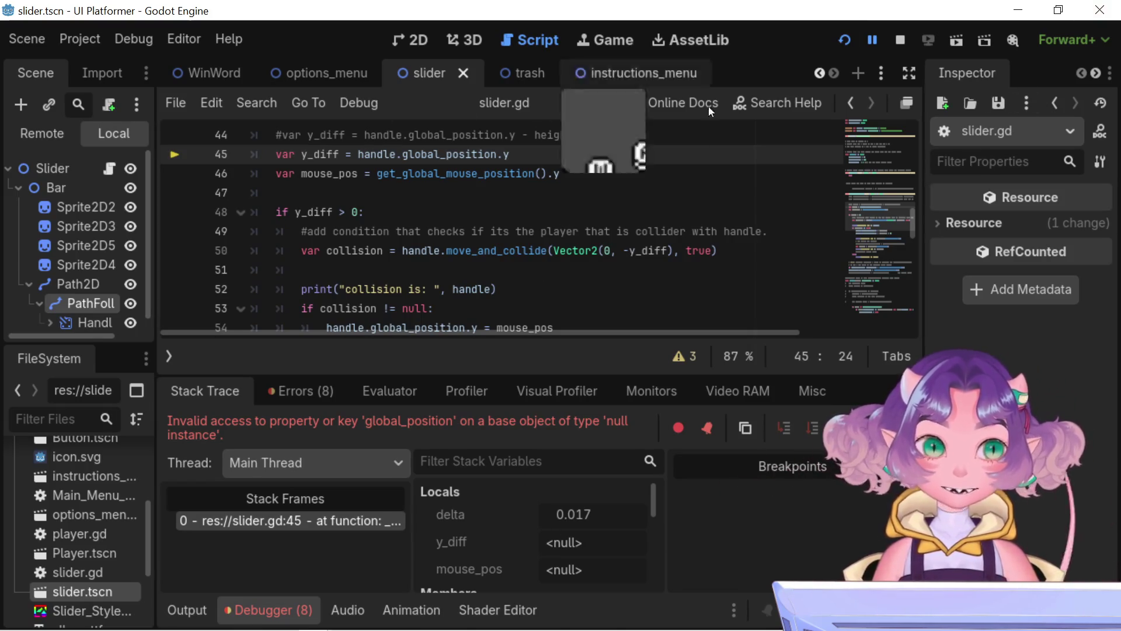
pyautogui.moveTo(321, 74)
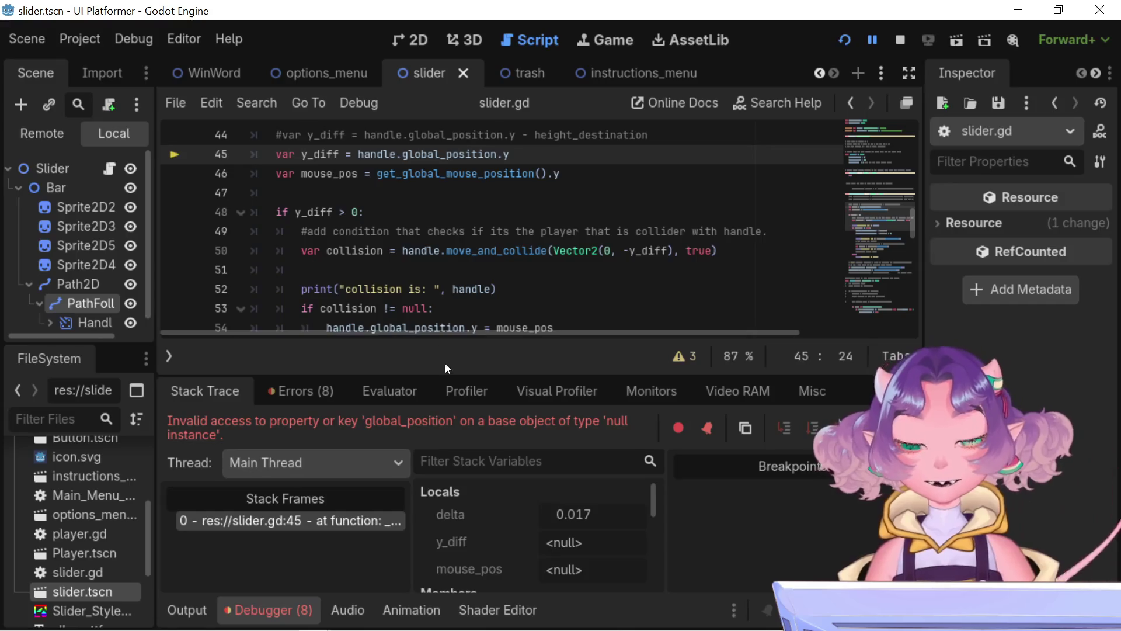
pyautogui.hscroll(5, 430, 328)
# Step: Check variable values in the paused code, then stop the running project with Stop (F8)
pyautogui.hscroll(-5, 408, 343)
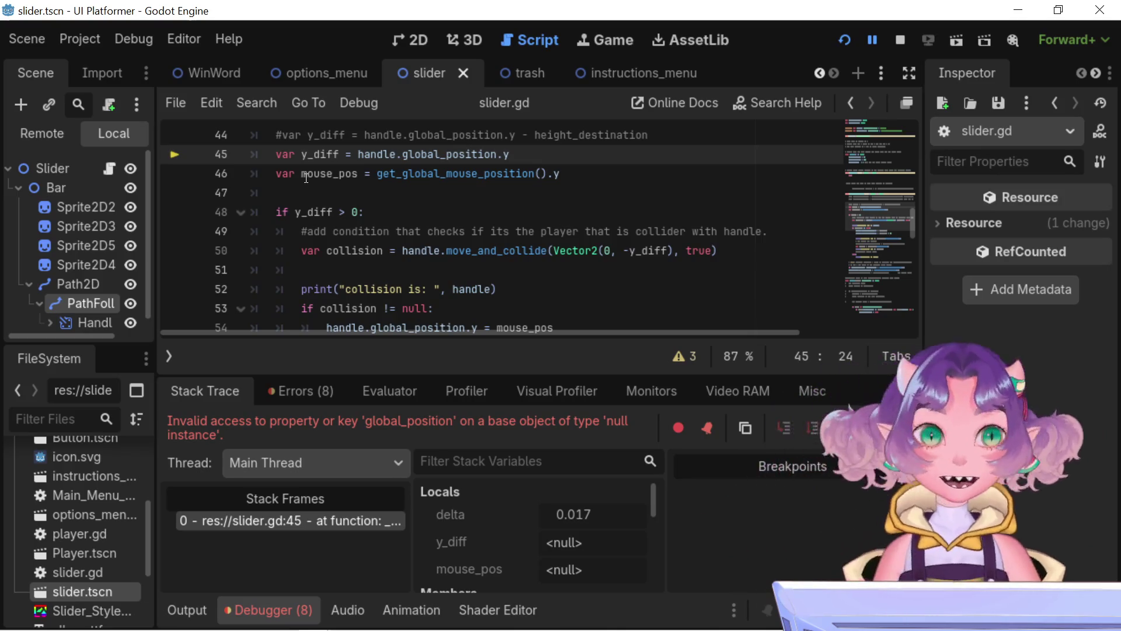
pyautogui.moveTo(306, 178)
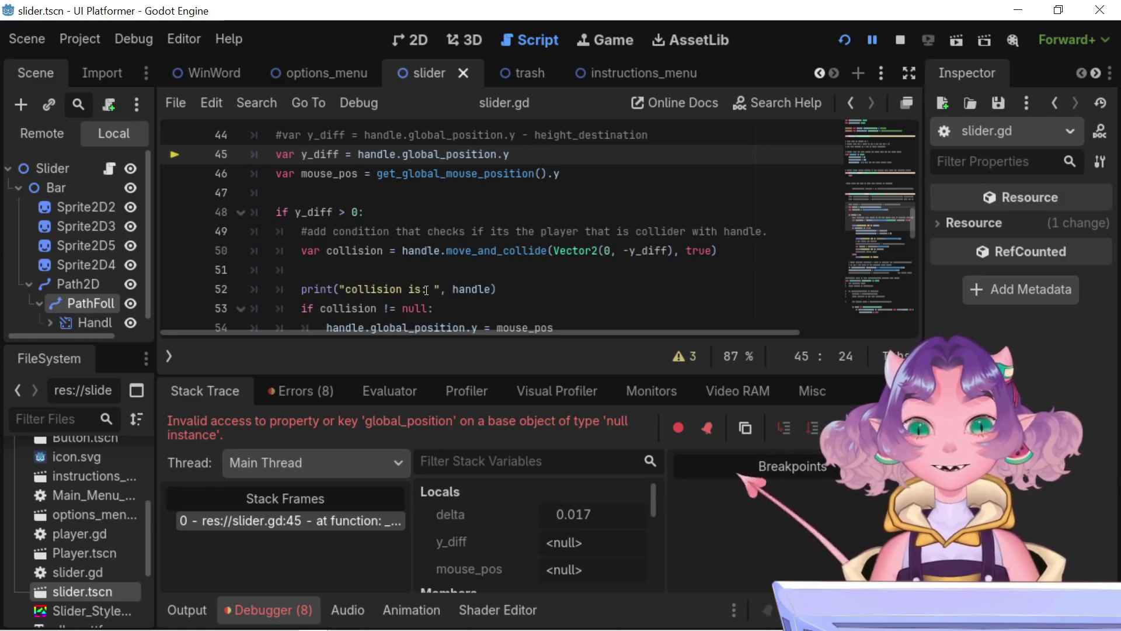
pyautogui.moveTo(452, 294)
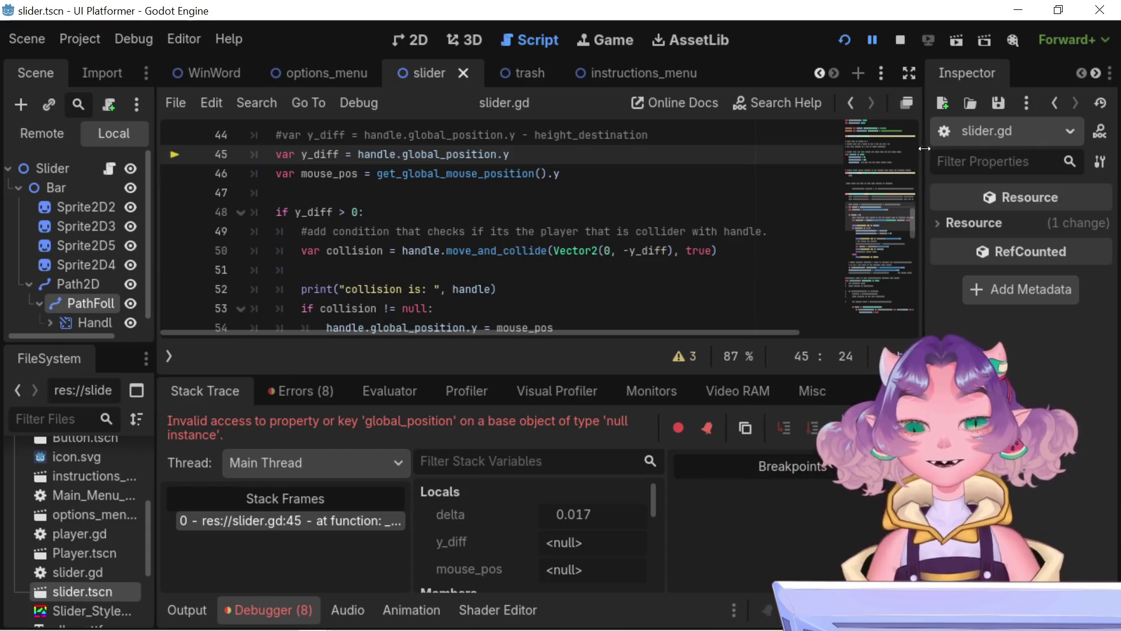
pyautogui.click(895, 39)
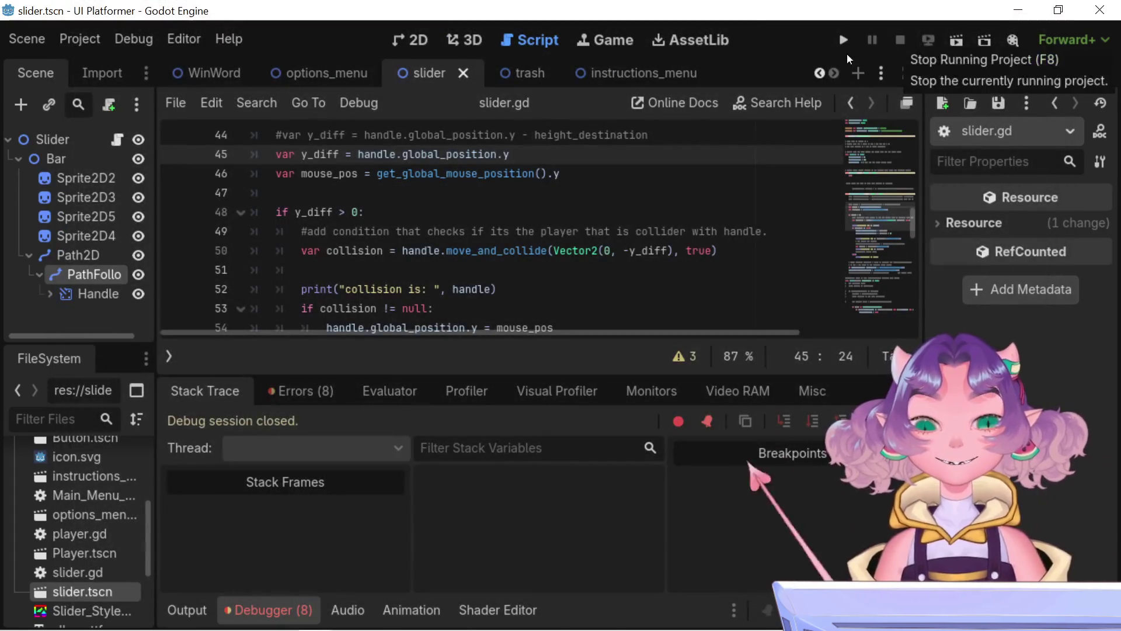